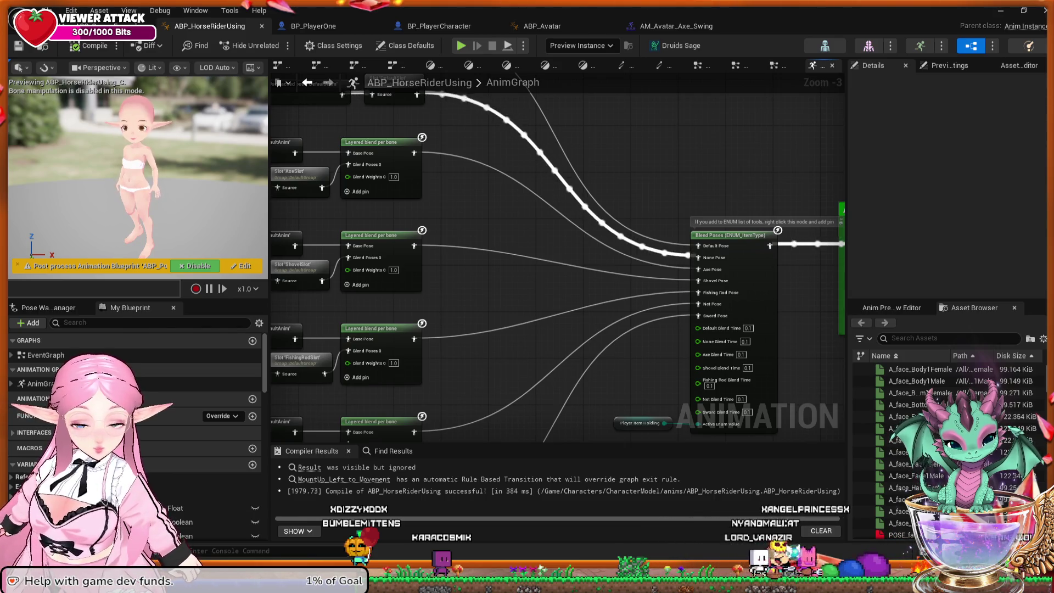
# Pan and zoom the AnimGraph to show the Blend Poses, cached pose and slot nodes.
pyautogui.moveTo(453, 223); pyautogui.dragTo(455, 233)
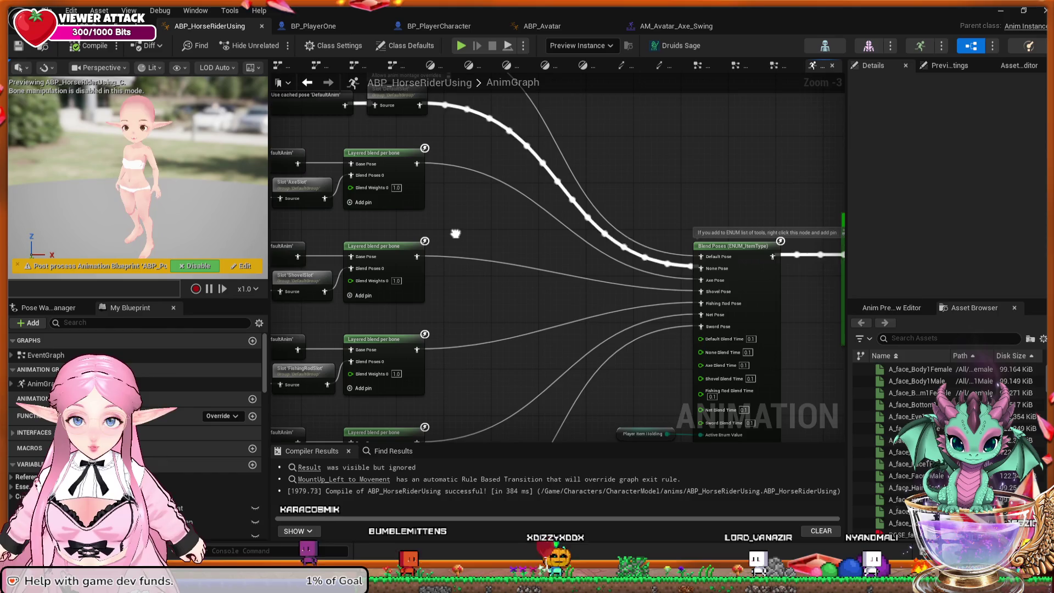
pyautogui.moveTo(456, 233)
pyautogui.mouseDown()
pyautogui.moveTo(441, 194)
pyautogui.moveTo(408, 240)
pyautogui.mouseUp()
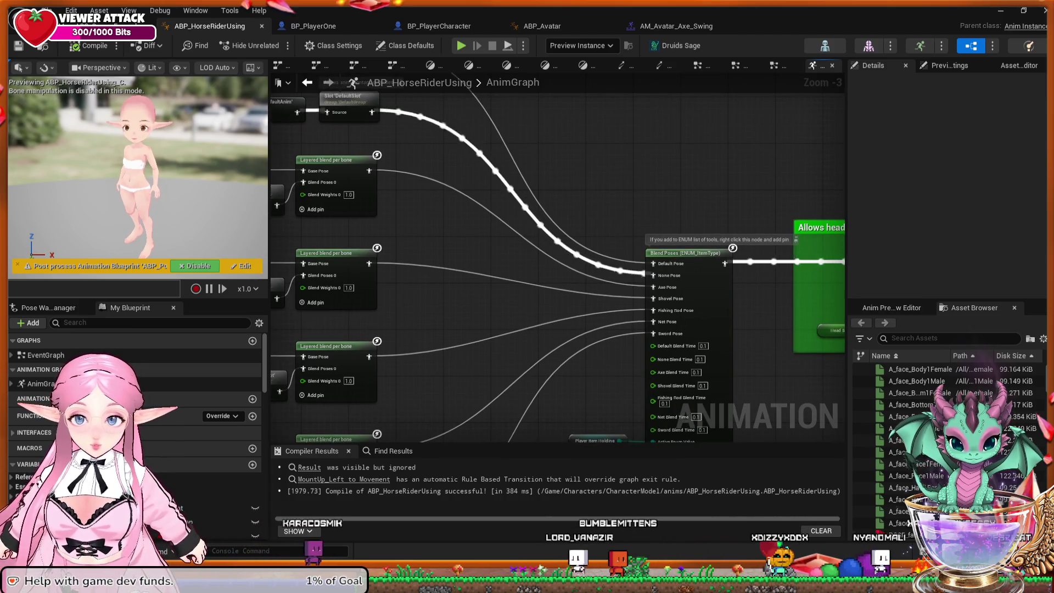
pyautogui.scroll(3, 719, 282)
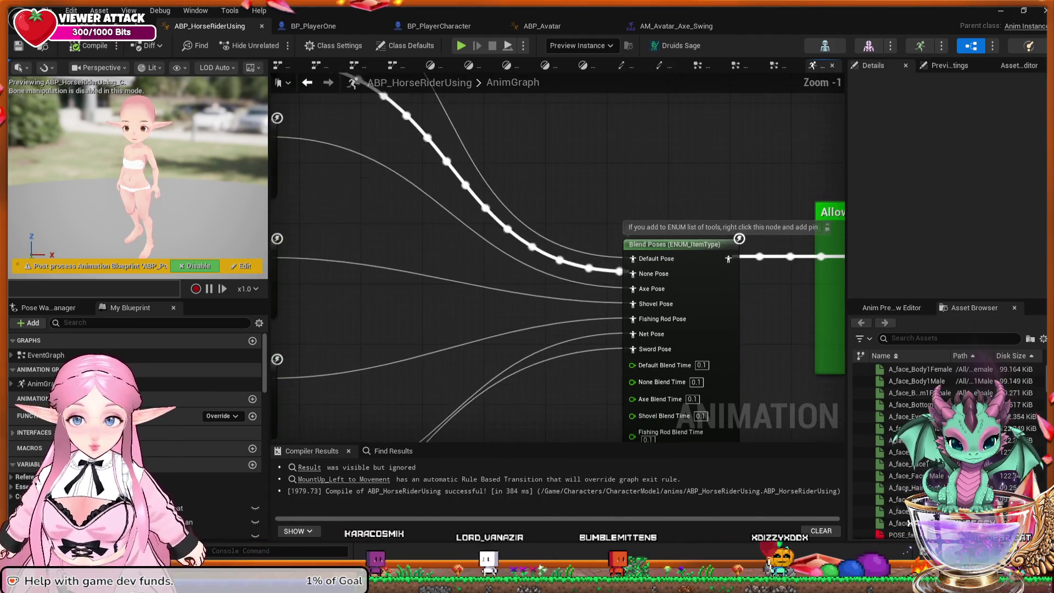
pyautogui.moveTo(719, 281); pyautogui.dragTo(724, 264)
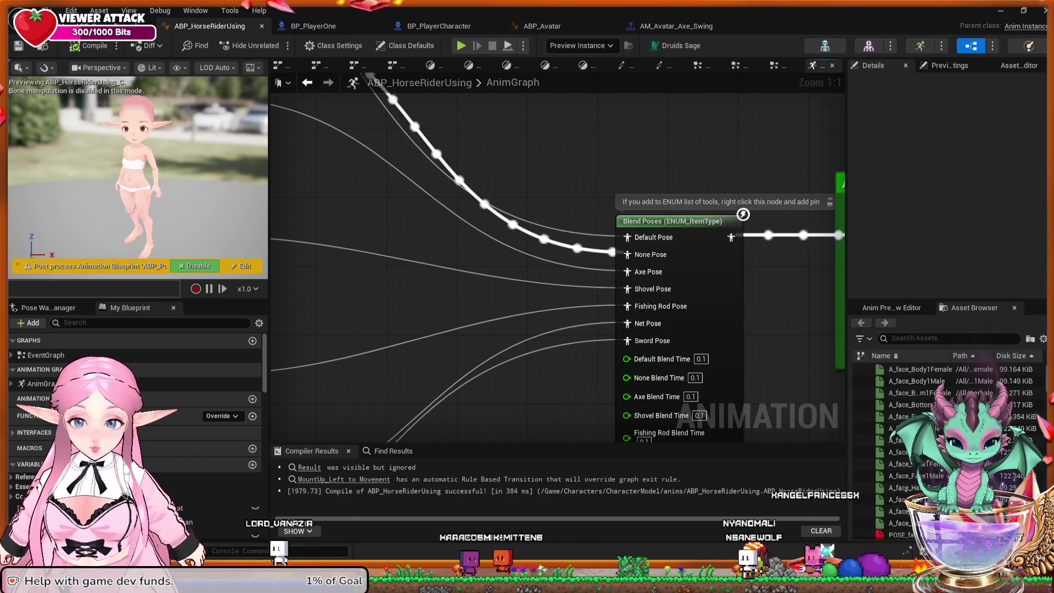
pyautogui.moveTo(440, 165)
pyautogui.mouseDown()
pyautogui.moveTo(648, 384)
pyautogui.moveTo(768, 412)
pyautogui.moveTo(727, 423)
pyautogui.moveTo(548, 266)
pyautogui.moveTo(495, 173)
pyautogui.mouseUp()
# Open the AM_Avatar_Shovel_Dig montage and compare its Montage Sections with the Anim Slot Manager.
pyautogui.click(676, 26)
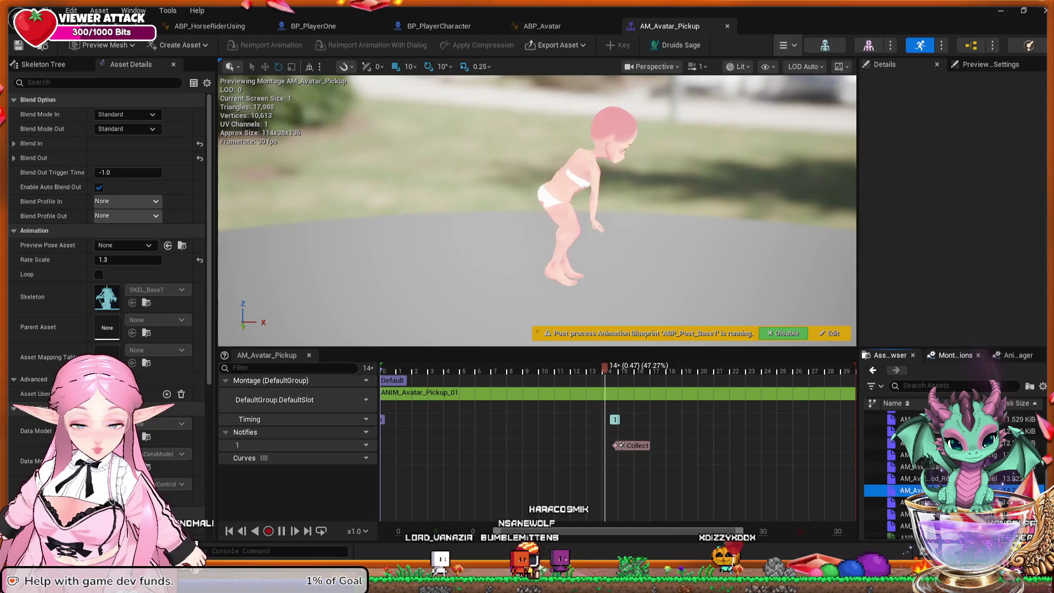
pyautogui.click(955, 356)
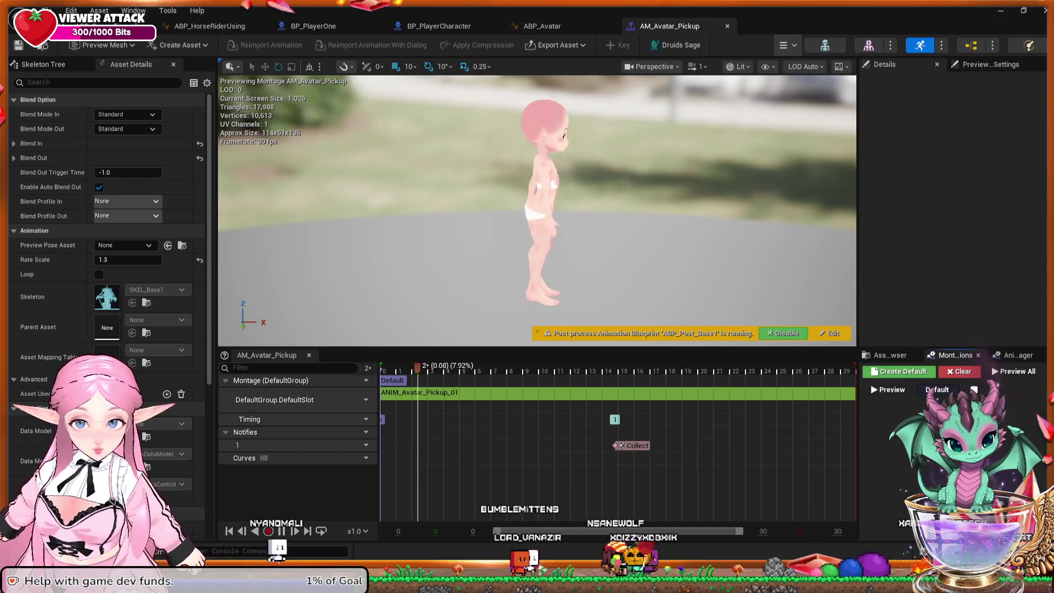
pyautogui.click(1018, 356)
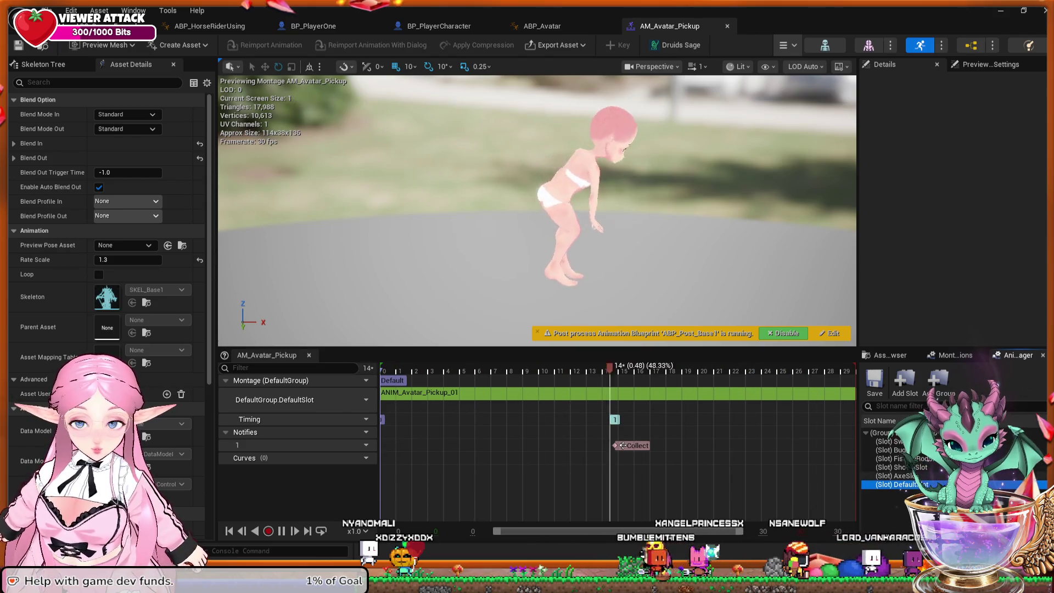
pyautogui.click(955, 355)
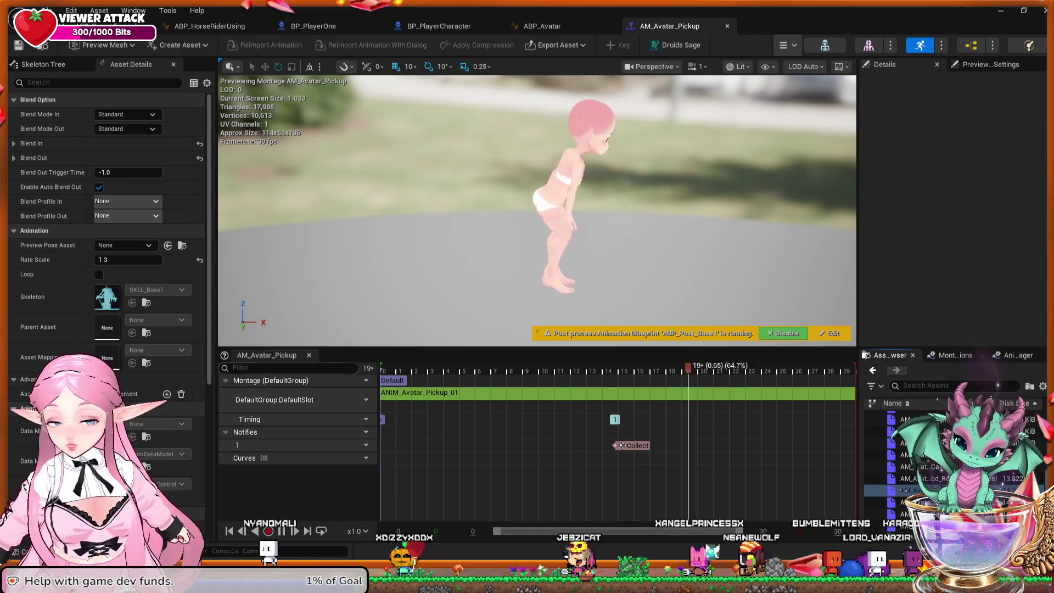
pyautogui.scroll(-5, 107, 274)
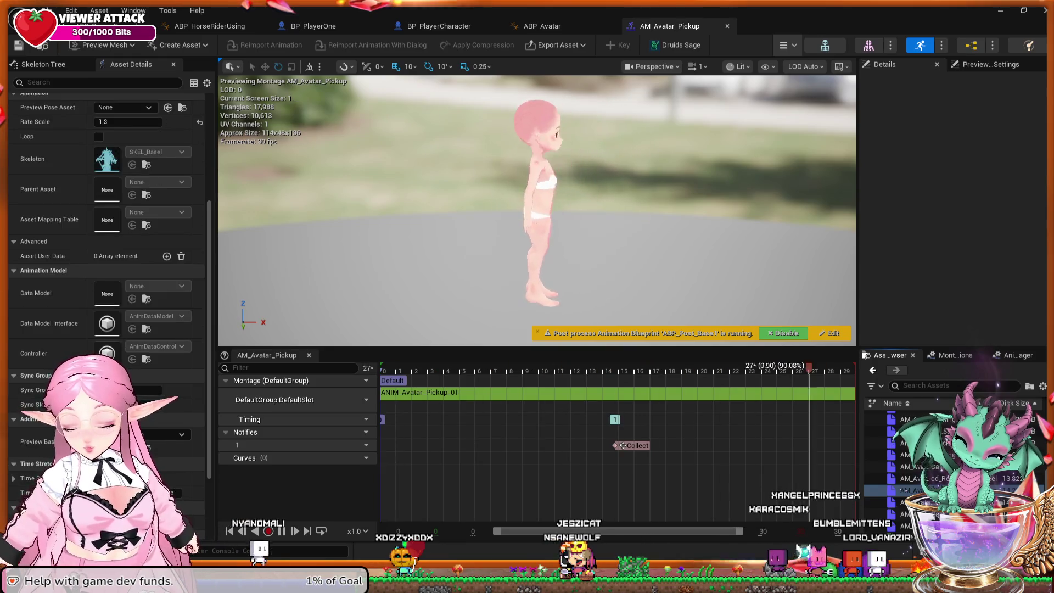
pyautogui.scroll(-3, 107, 275)
pyautogui.scroll(8, 107, 275)
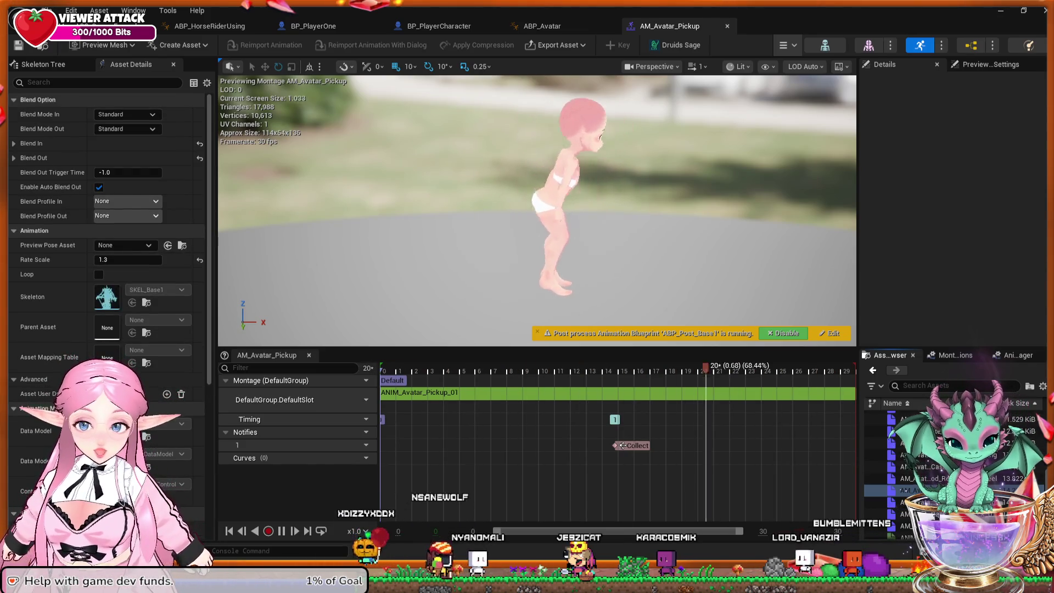
pyautogui.click(1018, 355)
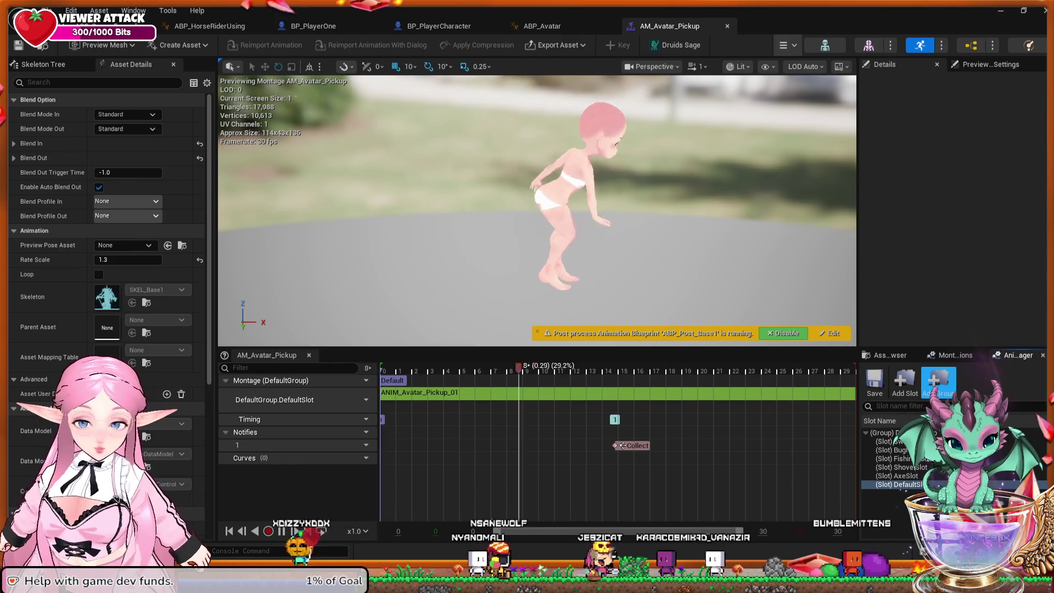
# Search the asset details for 'slo', clear the search, and select the Default section.
pyautogui.click(99, 82)
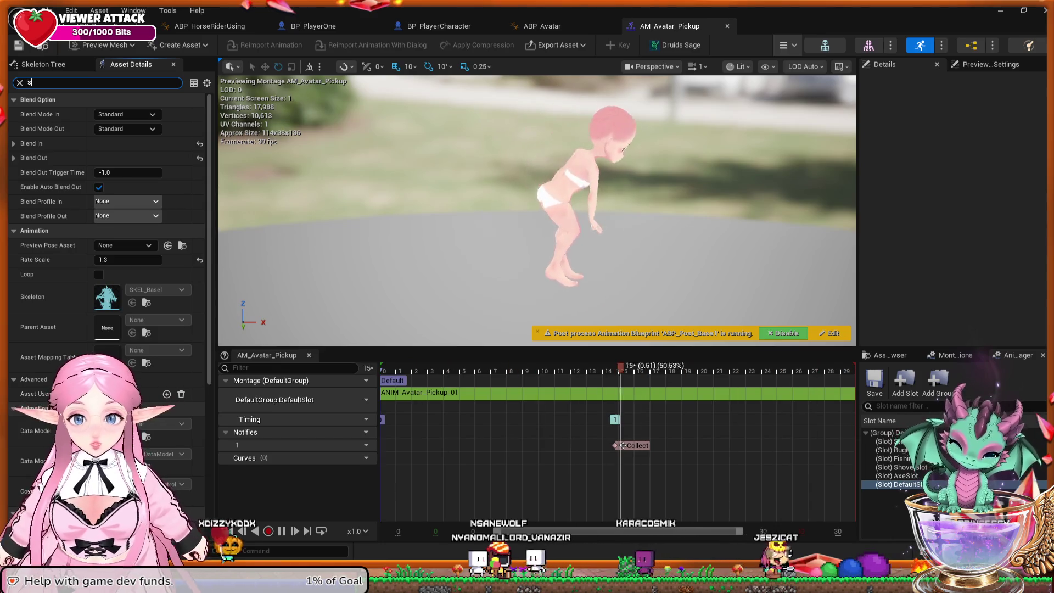
pyautogui.write('slo')
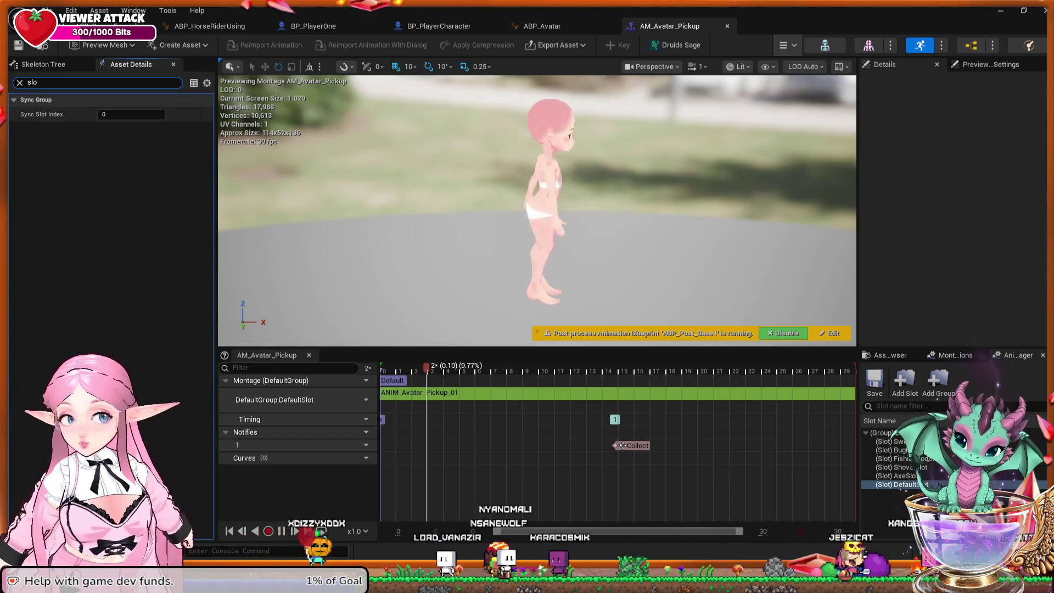
pyautogui.hotkey('ctrl', 'a')
pyautogui.press('BackSpace')
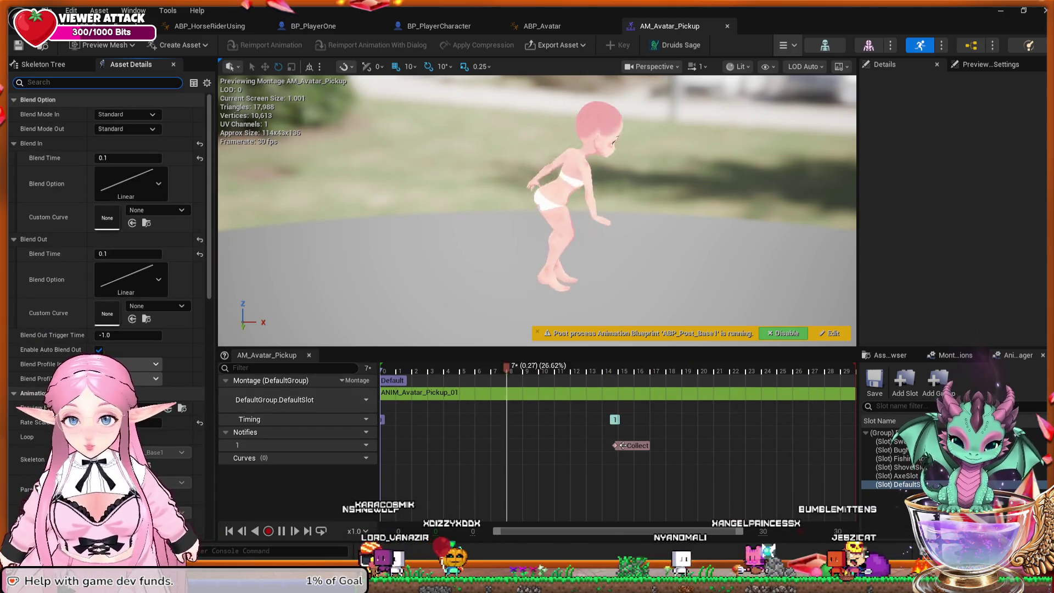
pyautogui.click(392, 380)
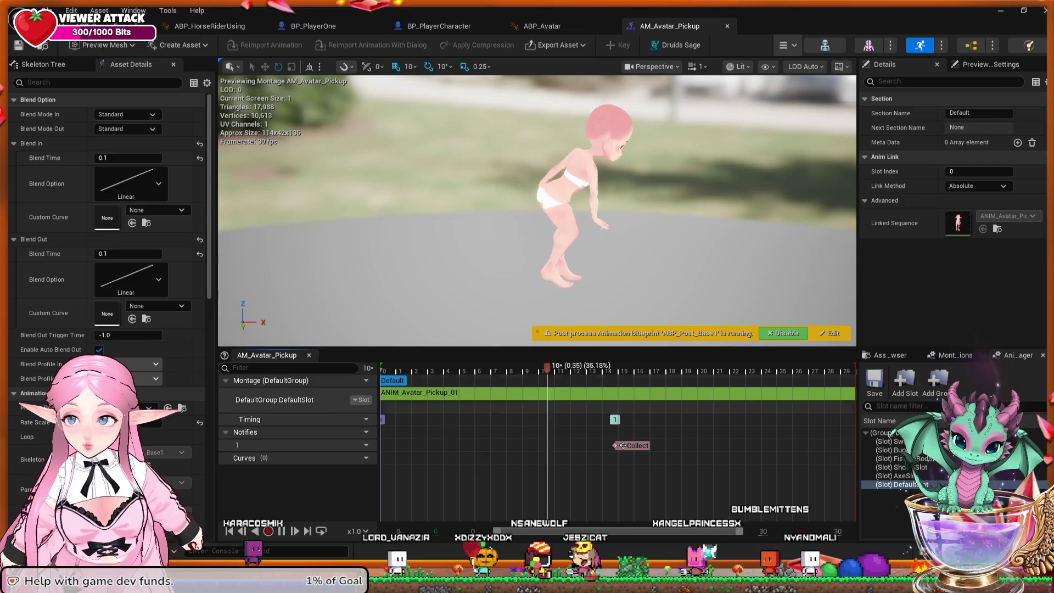
# Return to the horse-rider AnimGraph and show the Blend Poses (ENUM_ItemType) and DefaultSlot nodes.
pyautogui.click(210, 26)
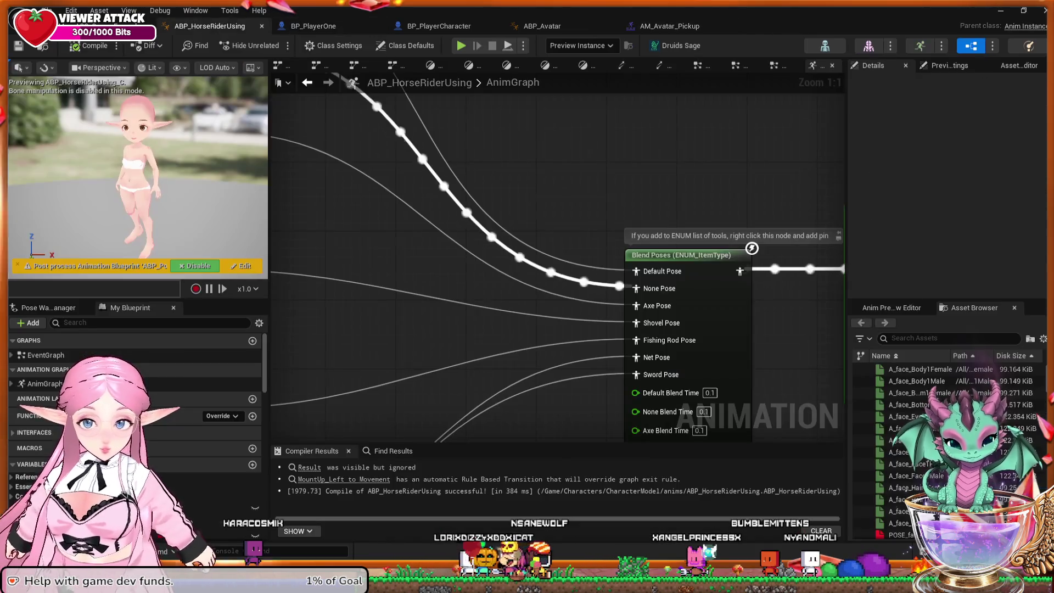
pyautogui.moveTo(636, 354); pyautogui.dragTo(712, 380)
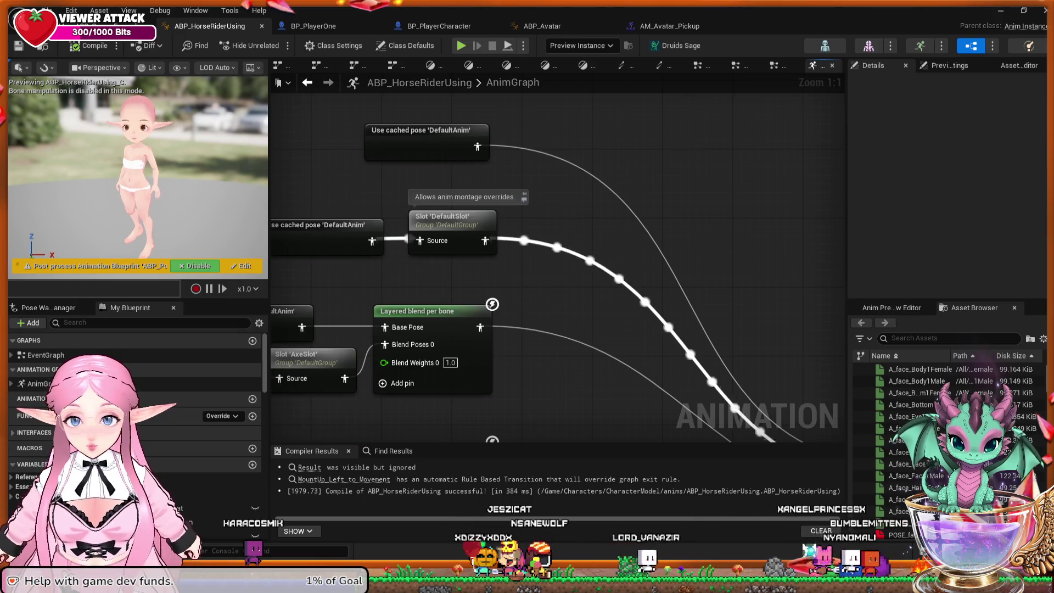
pyautogui.moveTo(654, 396)
pyautogui.mouseDown()
pyautogui.moveTo(549, 363)
pyautogui.moveTo(482, 278)
pyautogui.mouseUp()
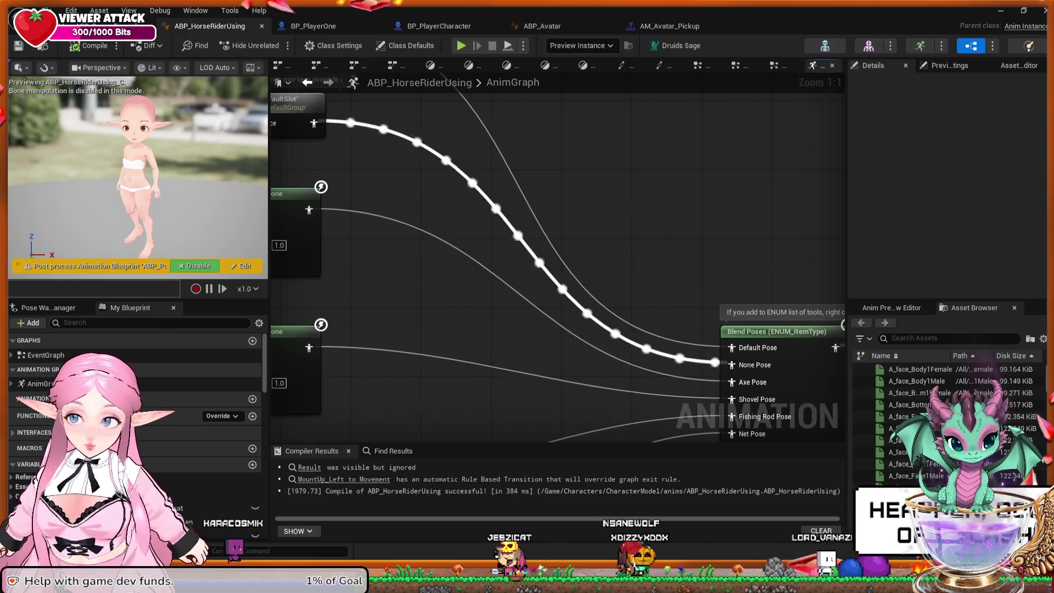
pyautogui.moveTo(549, 275)
pyautogui.mouseDown()
pyautogui.moveTo(692, 353)
pyautogui.moveTo(746, 365)
pyautogui.mouseUp()
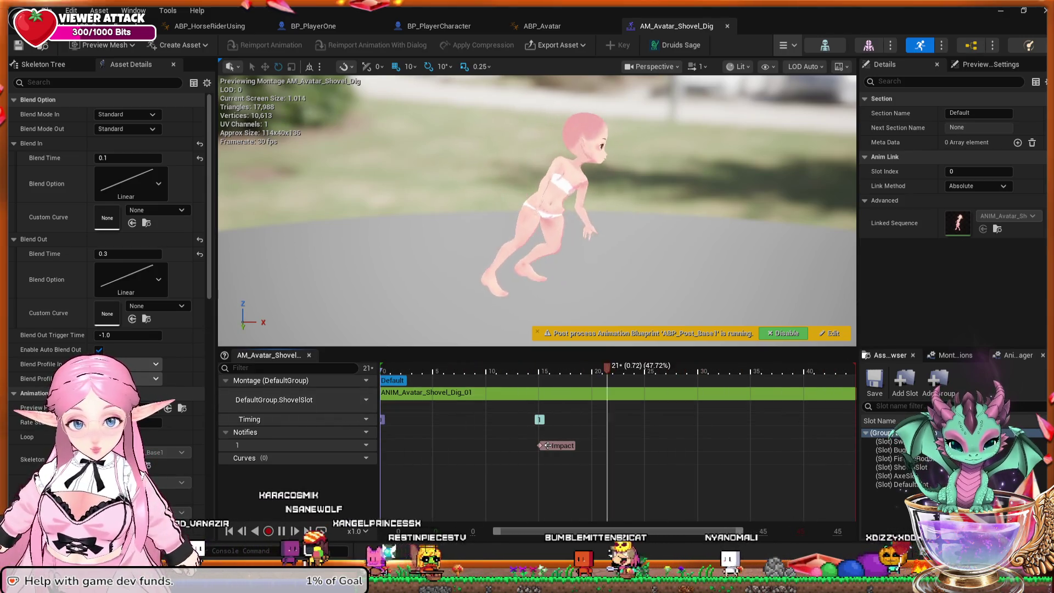
# Open AM_Avatar_Pickup from the Asset Browser list.
pyautogui.click(890, 356)
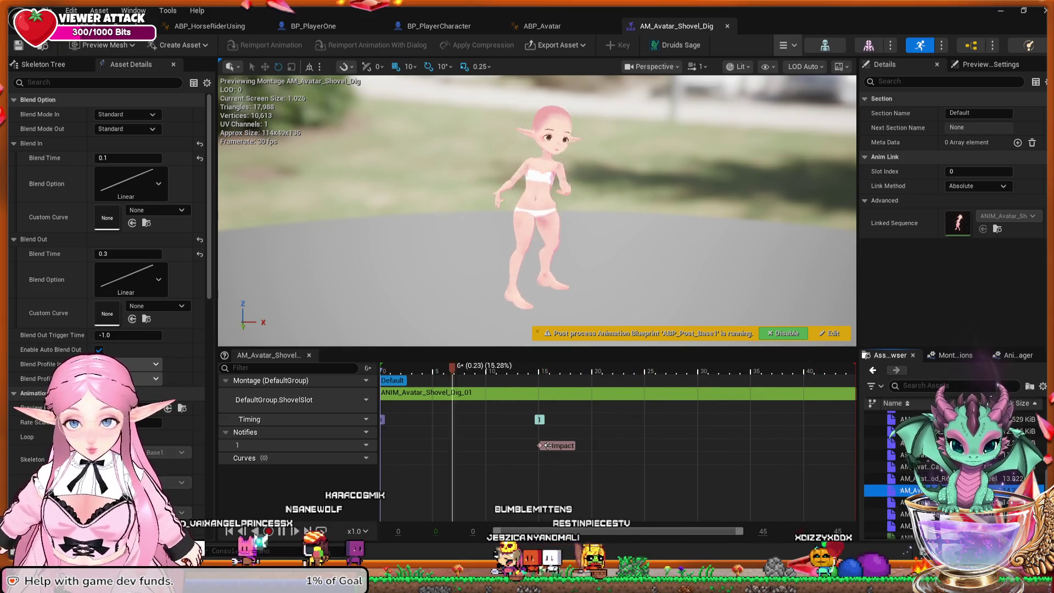
pyautogui.doubleClick(911, 491)
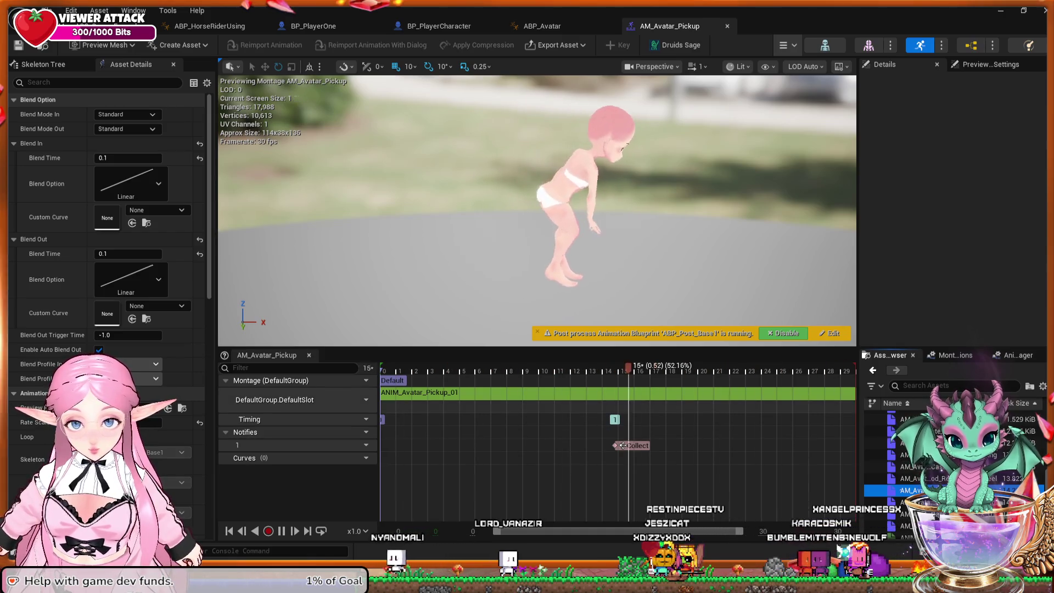
# Inspect the eov curve in ANIM_Avatar_Pickup_01, then close the curve editor and return to ABP_HorseRiderUsing.
pyautogui.doubleClick(620, 393)
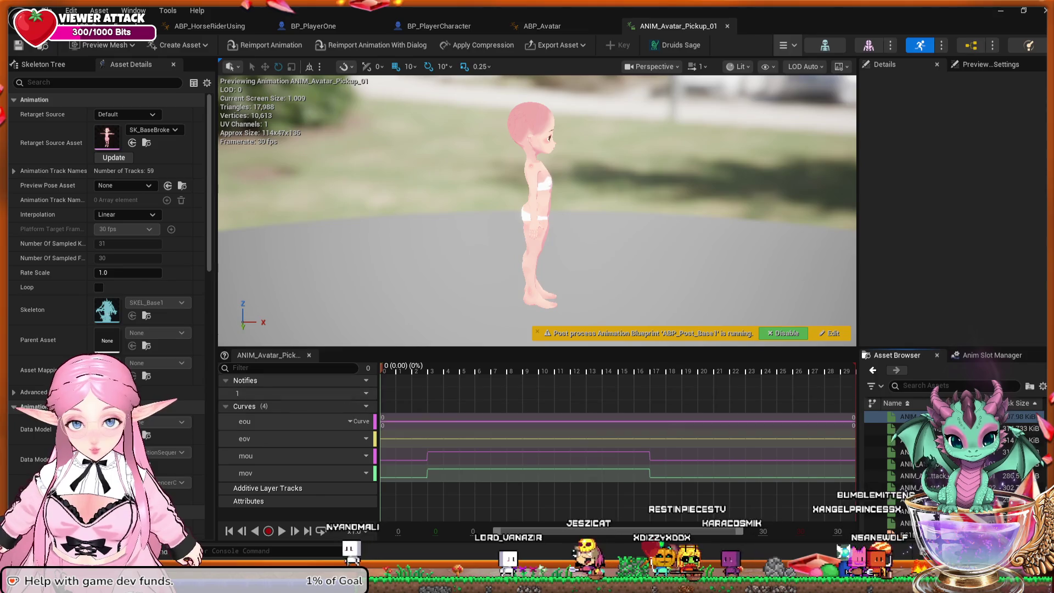
pyautogui.click(621, 438)
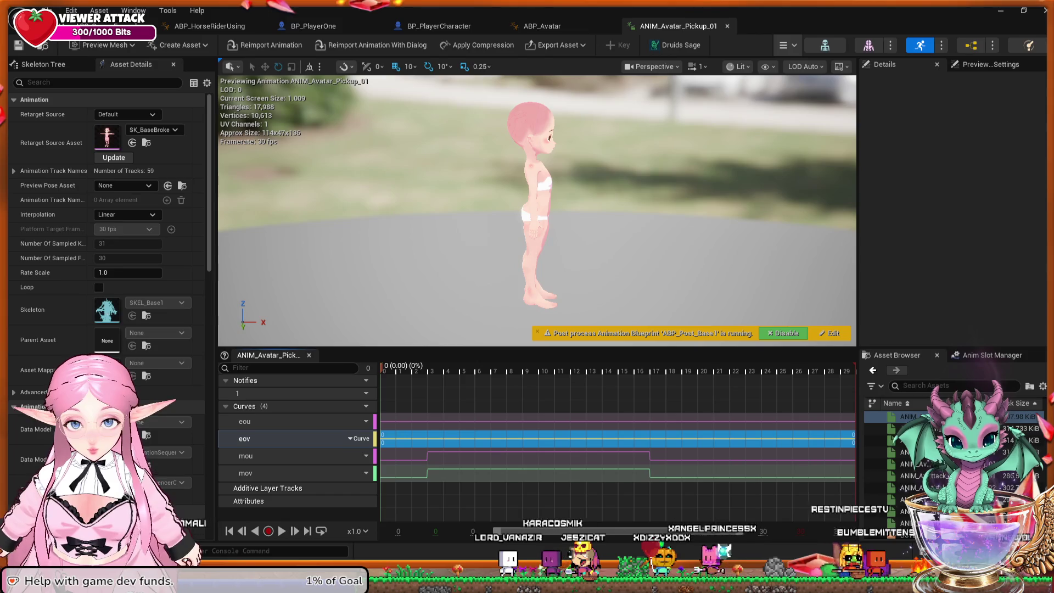
pyautogui.doubleClick(620, 439)
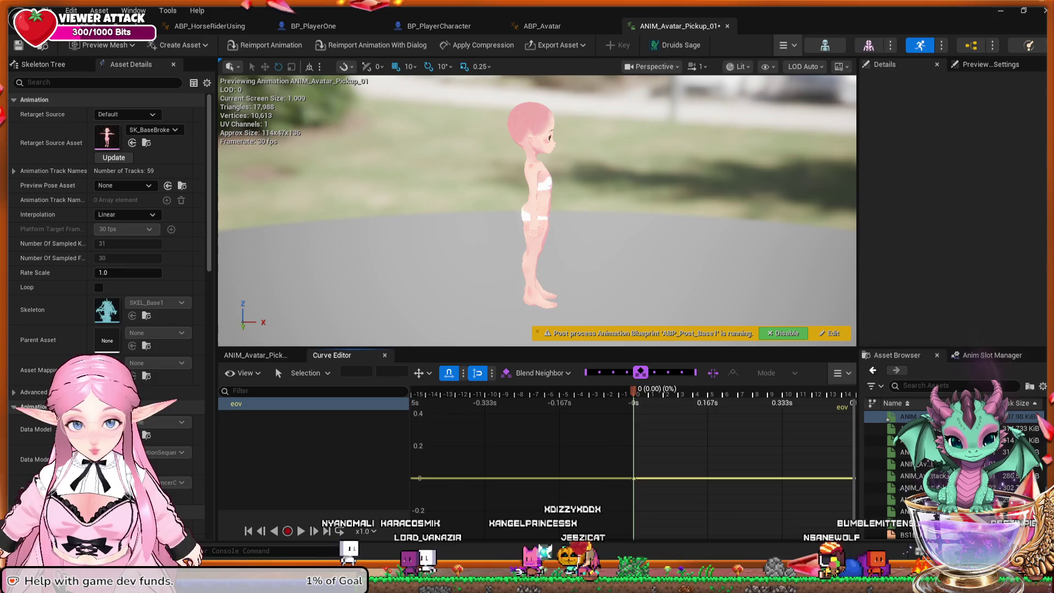
pyautogui.hotkey('ctrl', 'a')
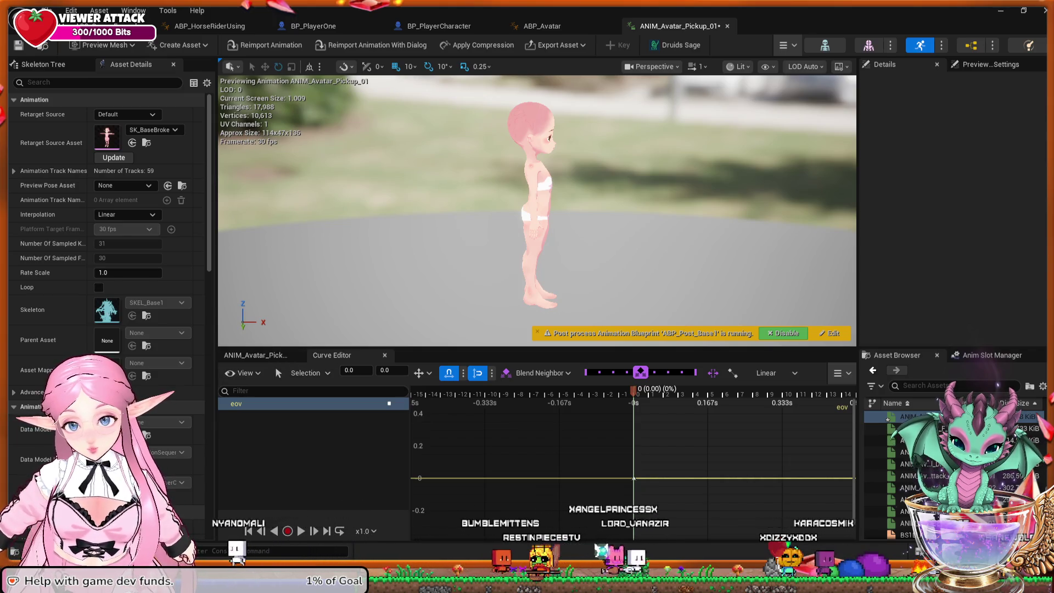
pyautogui.click(385, 355)
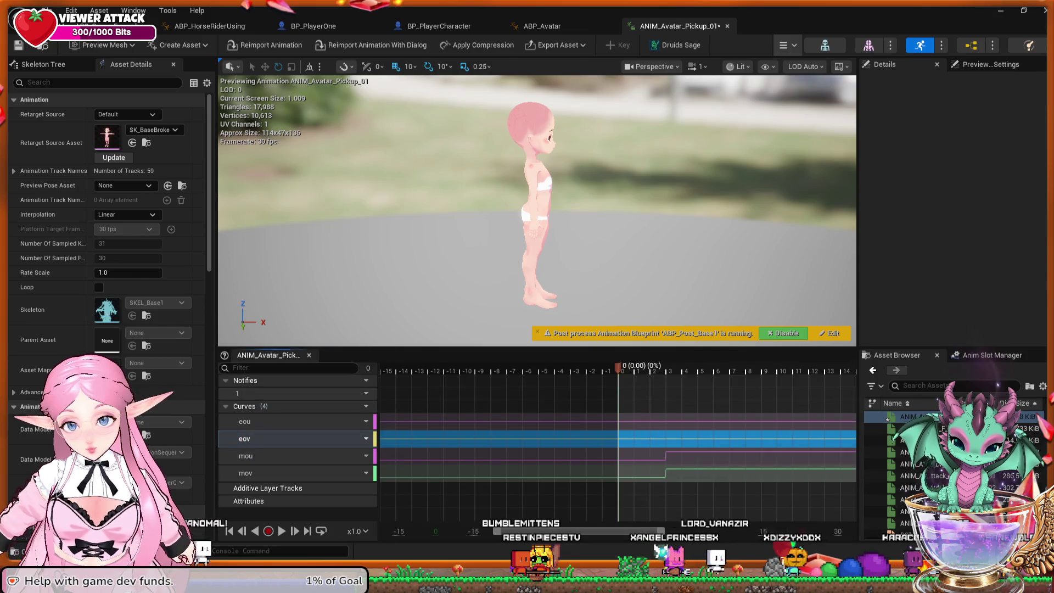
pyautogui.click(210, 26)
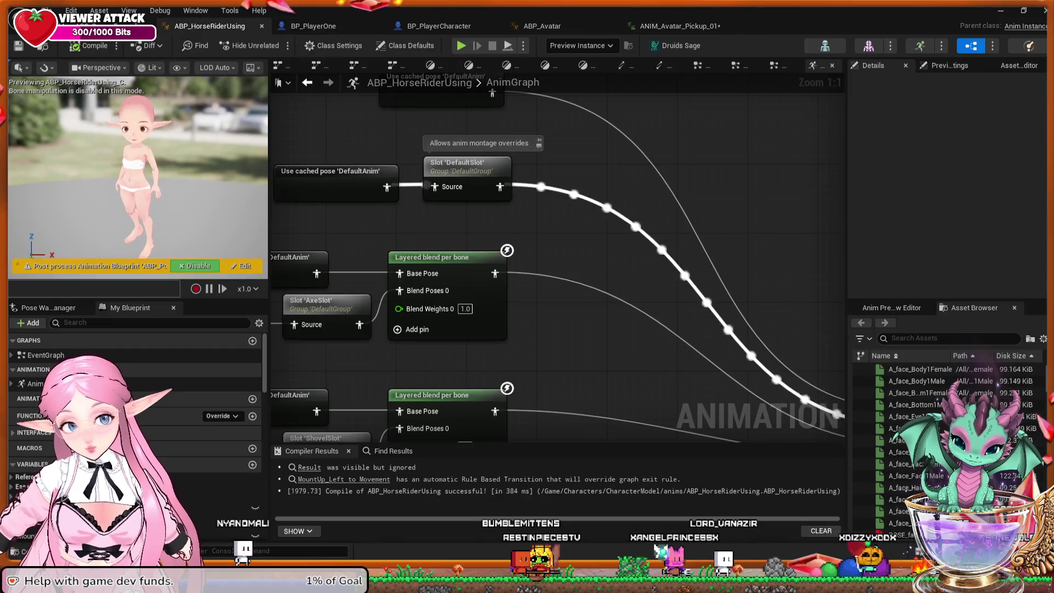
pyautogui.moveTo(438, 230)
pyautogui.mouseDown()
pyautogui.moveTo(477, 254)
pyautogui.moveTo(318, 169)
pyautogui.moveTo(434, 209)
pyautogui.moveTo(395, 155)
pyautogui.moveTo(404, 146)
pyautogui.mouseUp()
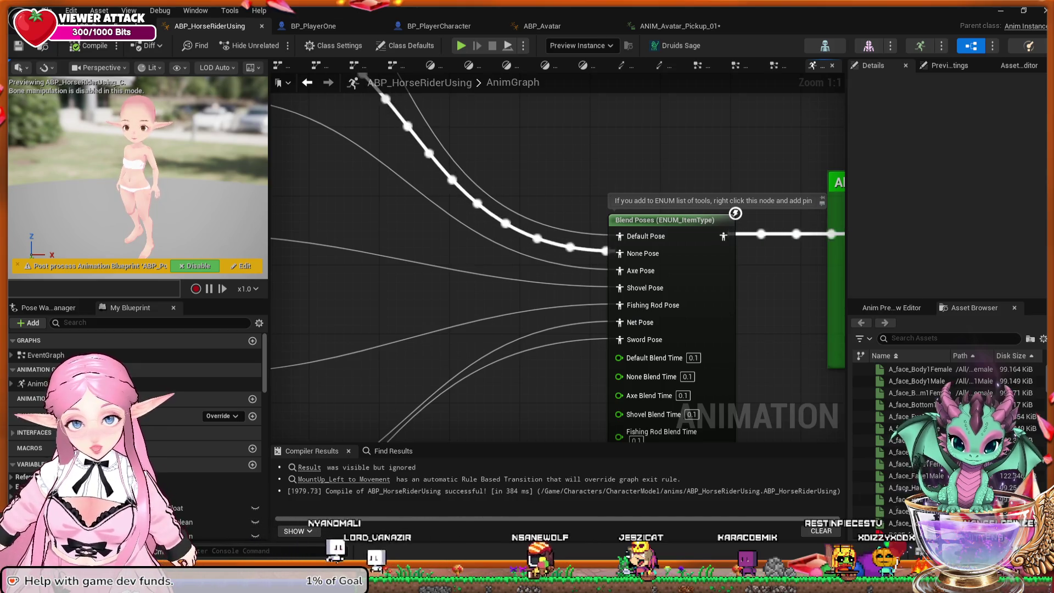
pyautogui.moveTo(567, 218)
pyautogui.mouseDown()
pyautogui.moveTo(557, 190)
pyautogui.moveTo(533, 183)
pyautogui.moveTo(524, 160)
pyautogui.mouseUp()
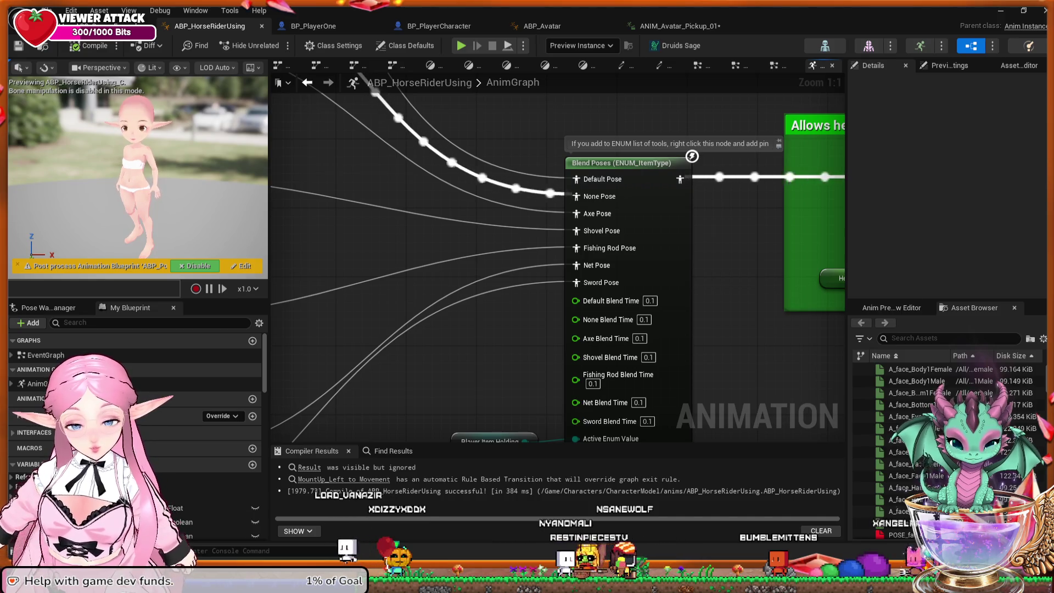
pyautogui.moveTo(370, 88)
pyautogui.mouseDown()
pyautogui.moveTo(509, 238)
pyautogui.moveTo(532, 285)
pyautogui.moveTo(739, 369)
pyautogui.mouseUp()
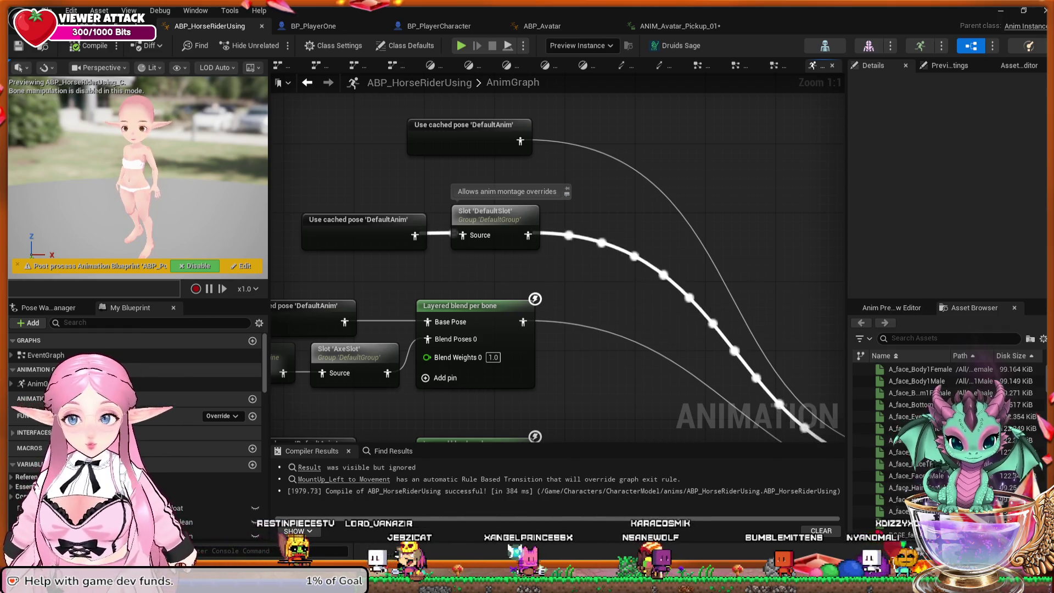
pyautogui.moveTo(613, 211); pyautogui.dragTo(704, 177)
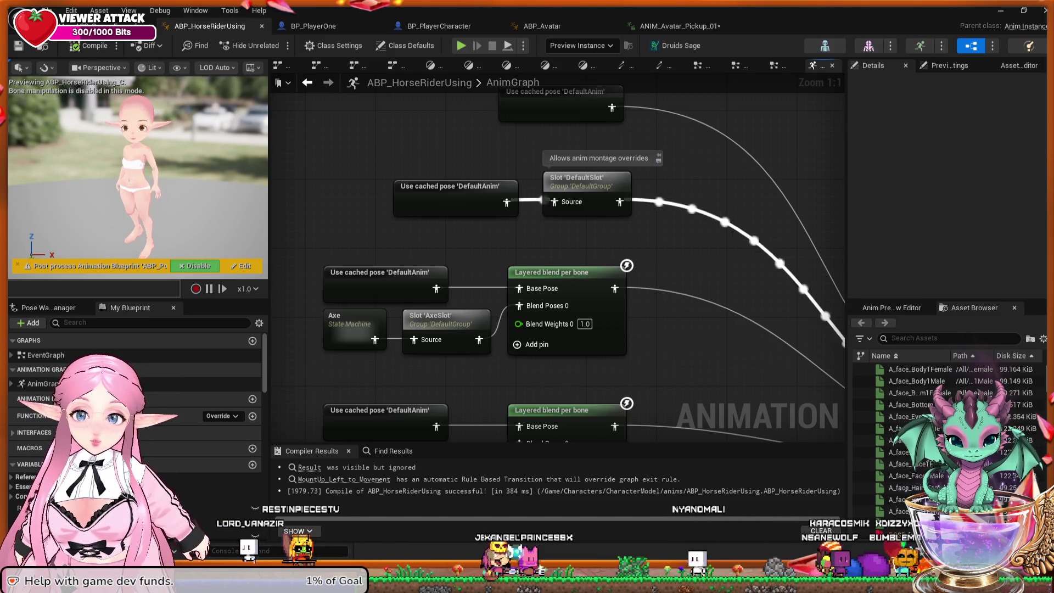
pyautogui.scroll(-2, 675, 192)
pyautogui.scroll(-3, 637, 159)
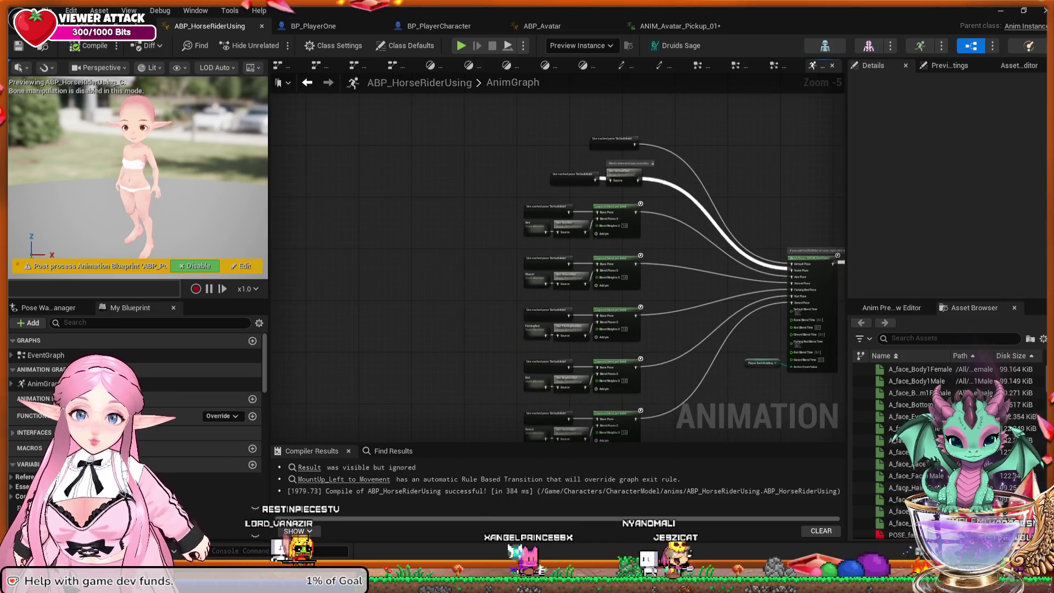
pyautogui.moveTo(672, 206); pyautogui.dragTo(637, 168)
pyautogui.moveTo(430, 97)
pyautogui.mouseDown()
pyautogui.moveTo(587, 208)
pyautogui.moveTo(752, 434)
pyautogui.moveTo(814, 431)
pyautogui.mouseUp()
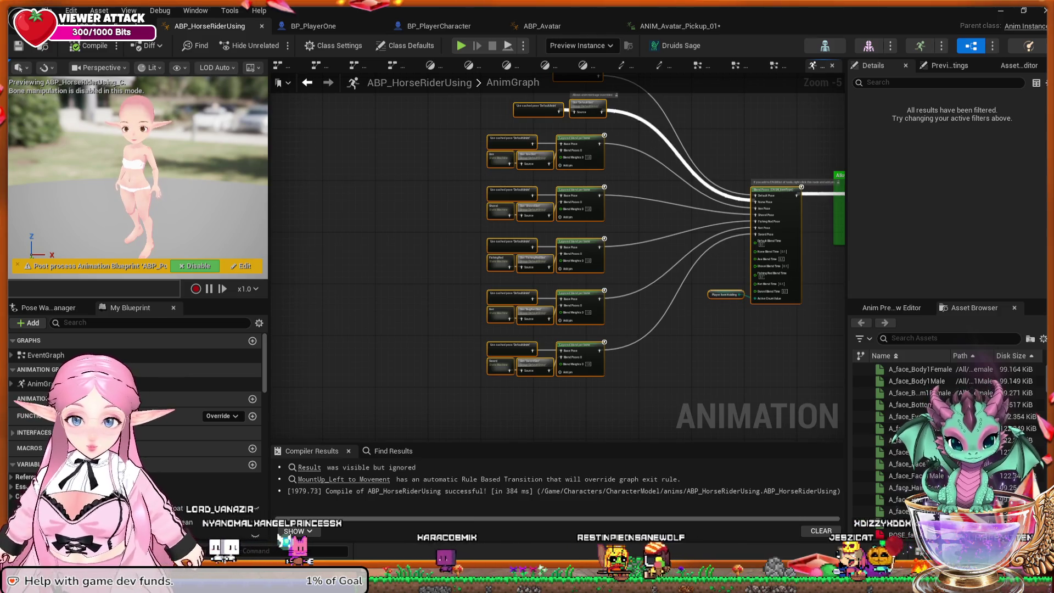
pyautogui.click(681, 275)
pyautogui.moveTo(682, 275); pyautogui.dragTo(665, 335)
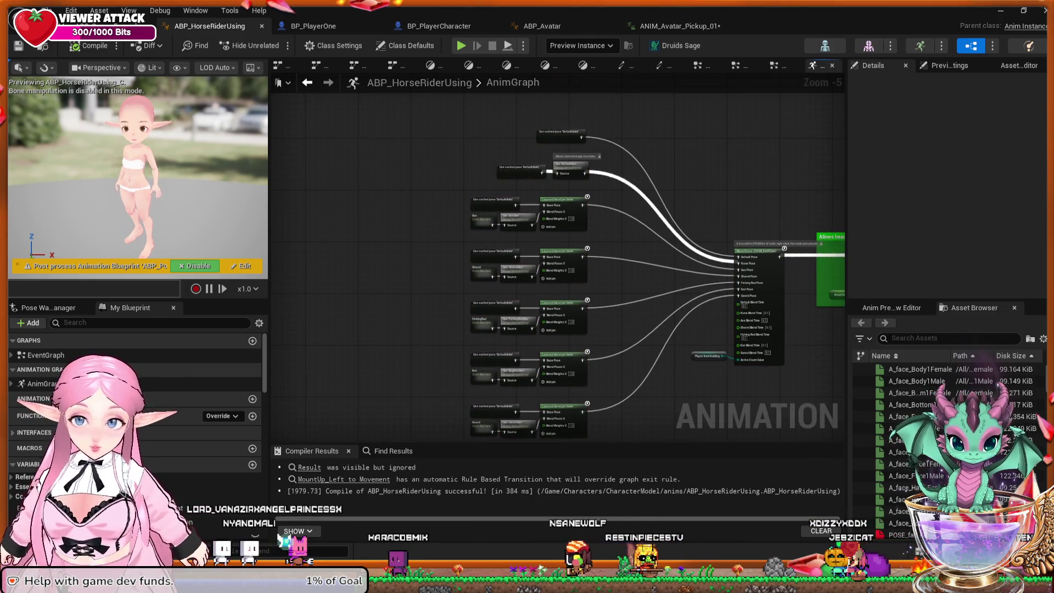
pyautogui.scroll(1, 683, 338)
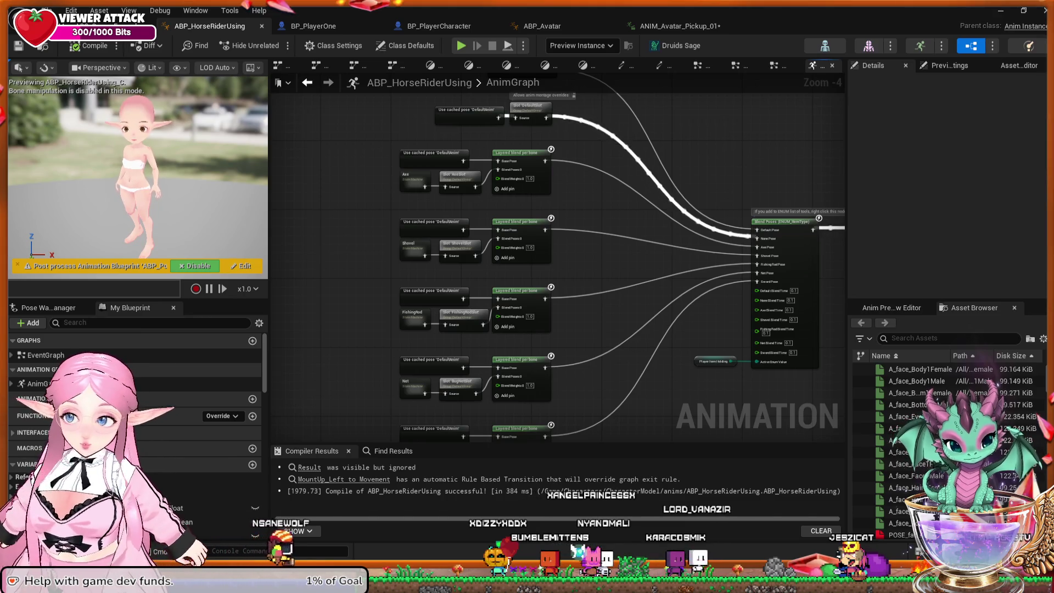
pyautogui.scroll(-3, 393, 342)
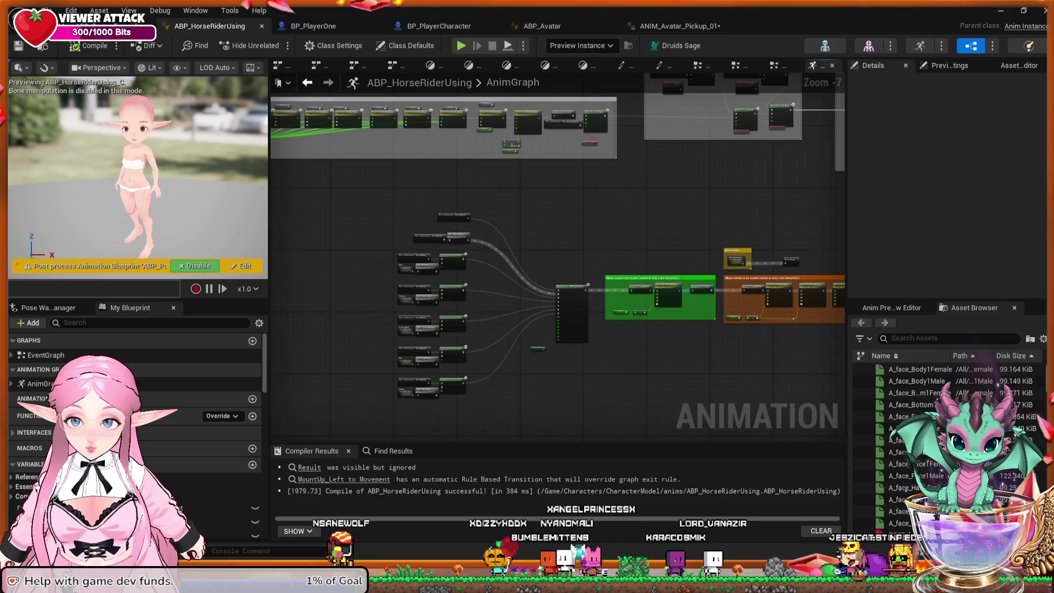
pyautogui.moveTo(543, 345); pyautogui.dragTo(546, 434)
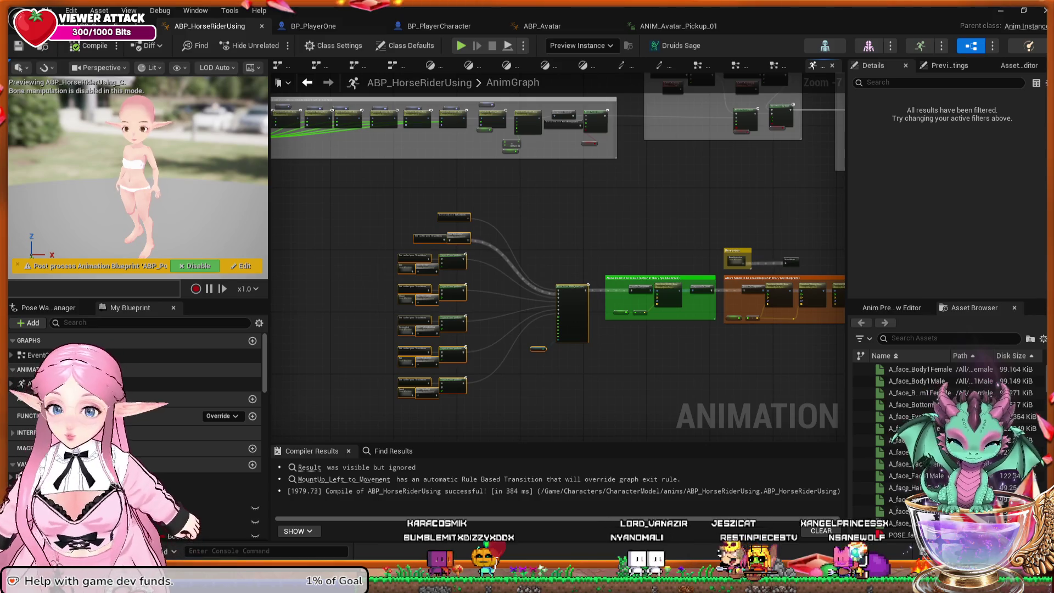
pyautogui.scroll(5, 739, 209)
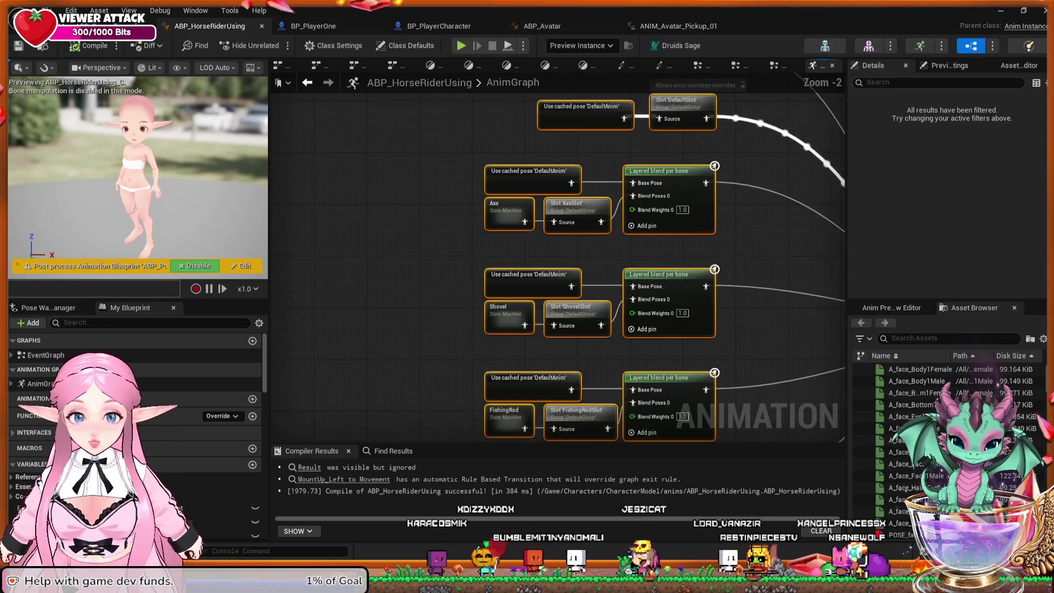
# Pan to the Axe, Shovel and DefaultSlot nodes, then jump to the DefaultAnim Save Cached Pose node.
pyautogui.moveTo(738, 208)
pyautogui.mouseDown()
pyautogui.moveTo(635, 231)
pyautogui.moveTo(587, 261)
pyautogui.mouseUp()
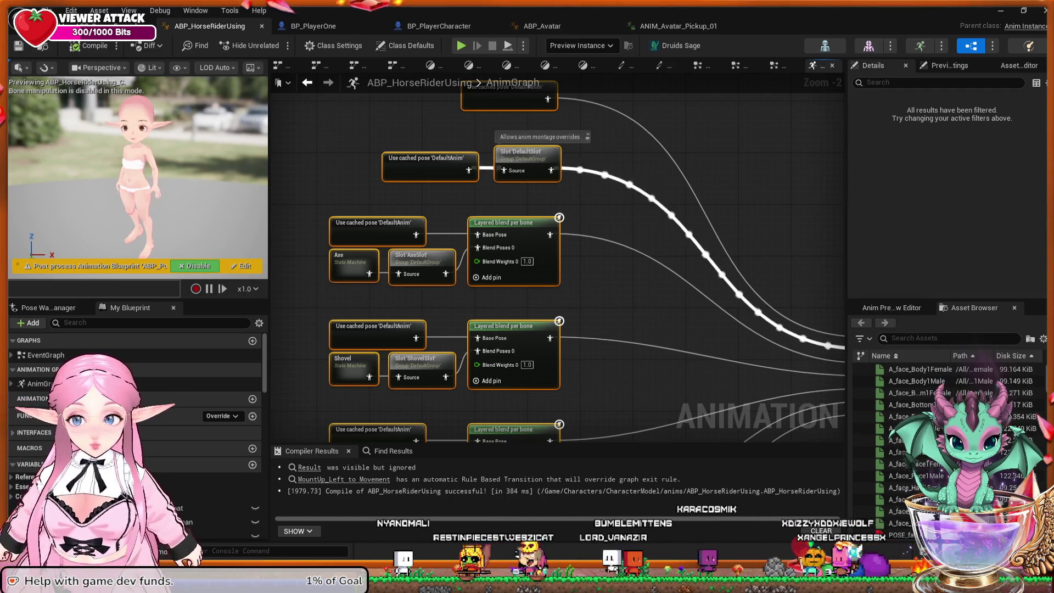
pyautogui.moveTo(662, 253); pyautogui.dragTo(674, 272)
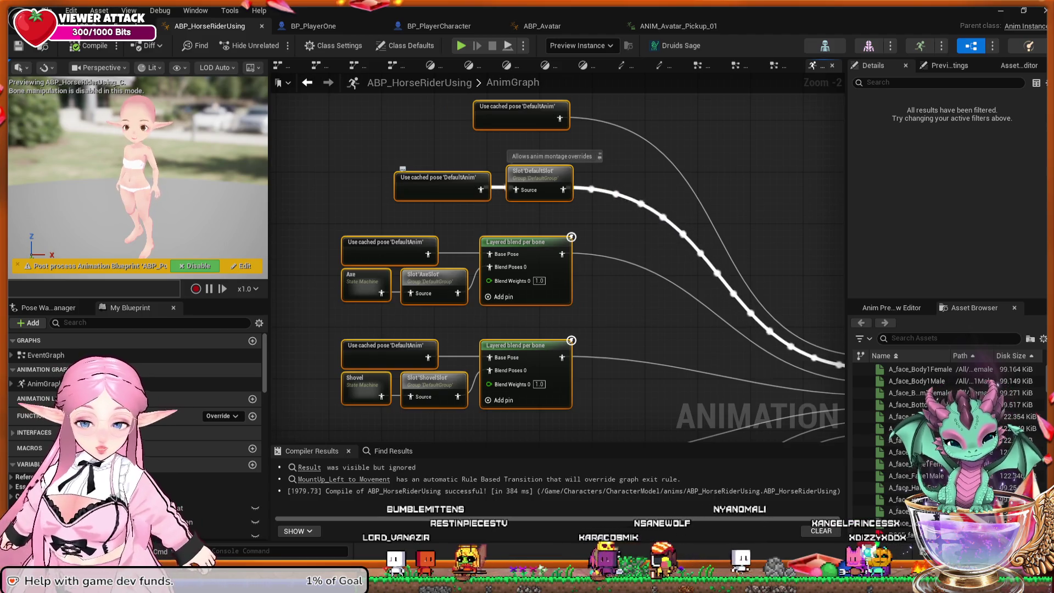
pyautogui.doubleClick(521, 115)
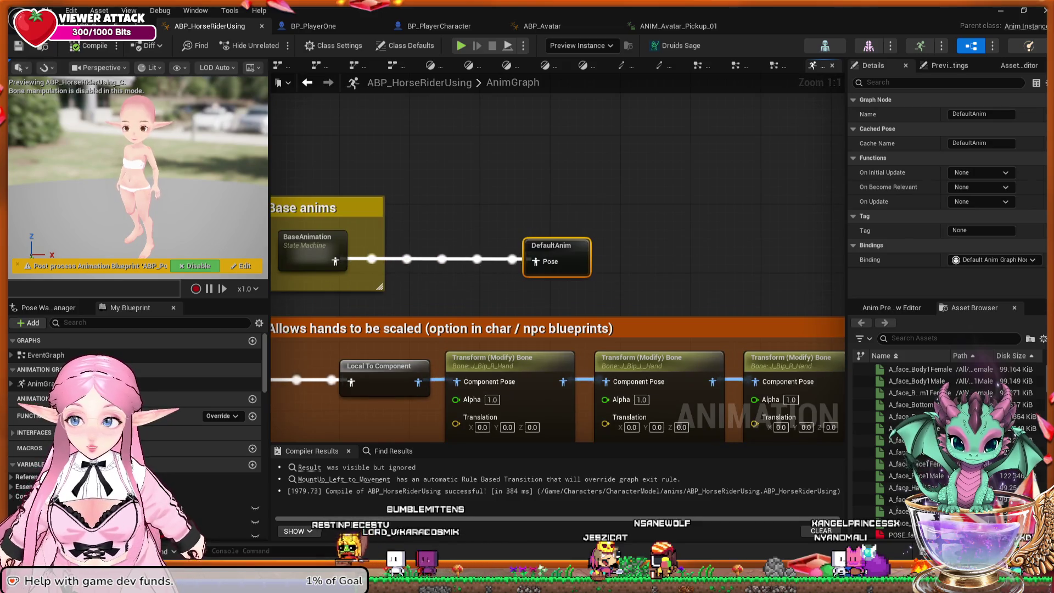
pyautogui.doubleClick(310, 242)
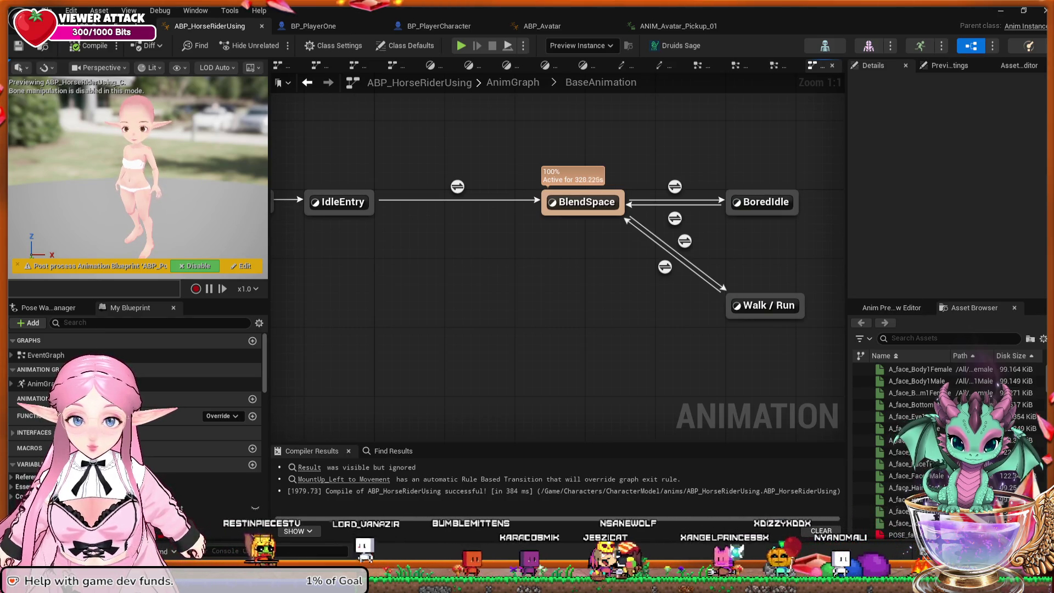
pyautogui.moveTo(554, 271)
pyautogui.mouseDown()
pyautogui.moveTo(648, 264)
pyautogui.moveTo(477, 264)
pyautogui.mouseUp()
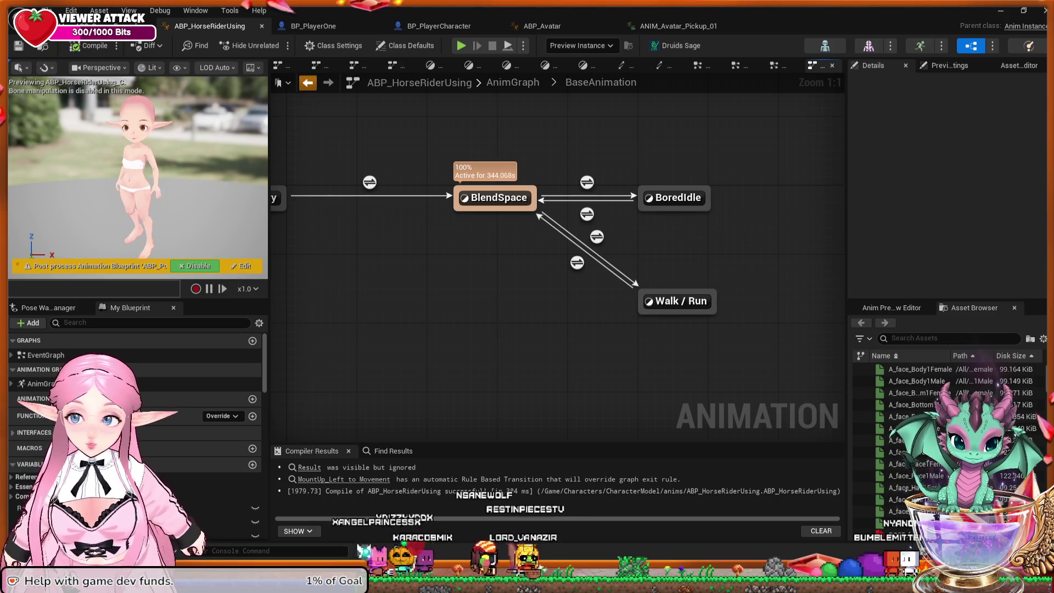
pyautogui.click(307, 82)
pyautogui.moveTo(469, 270)
pyautogui.mouseDown()
pyautogui.moveTo(823, 187)
pyautogui.moveTo(819, 241)
pyautogui.moveTo(718, 340)
pyautogui.mouseUp()
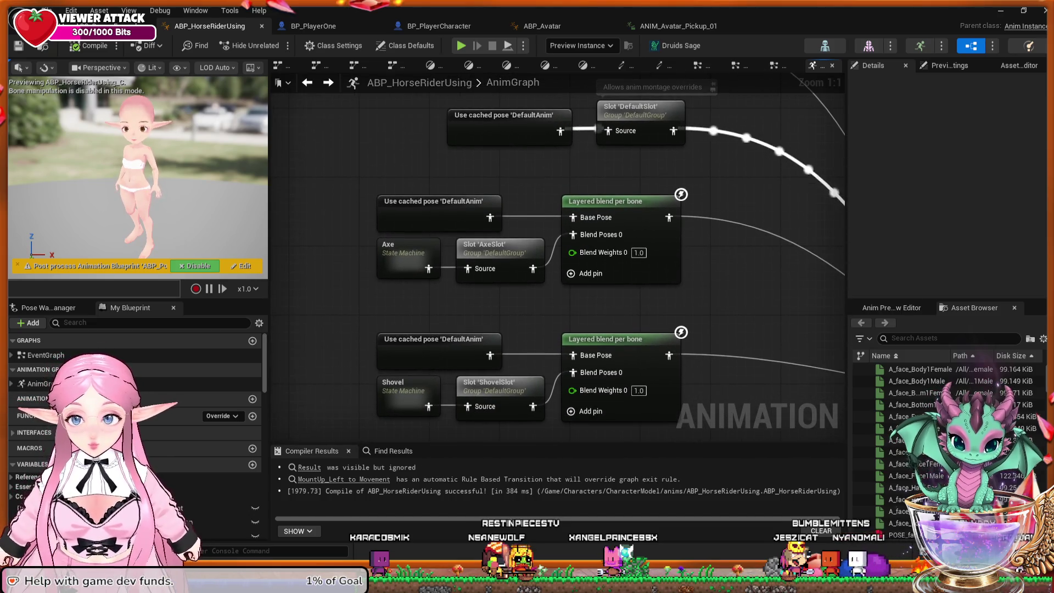
pyautogui.doubleClick(407, 250)
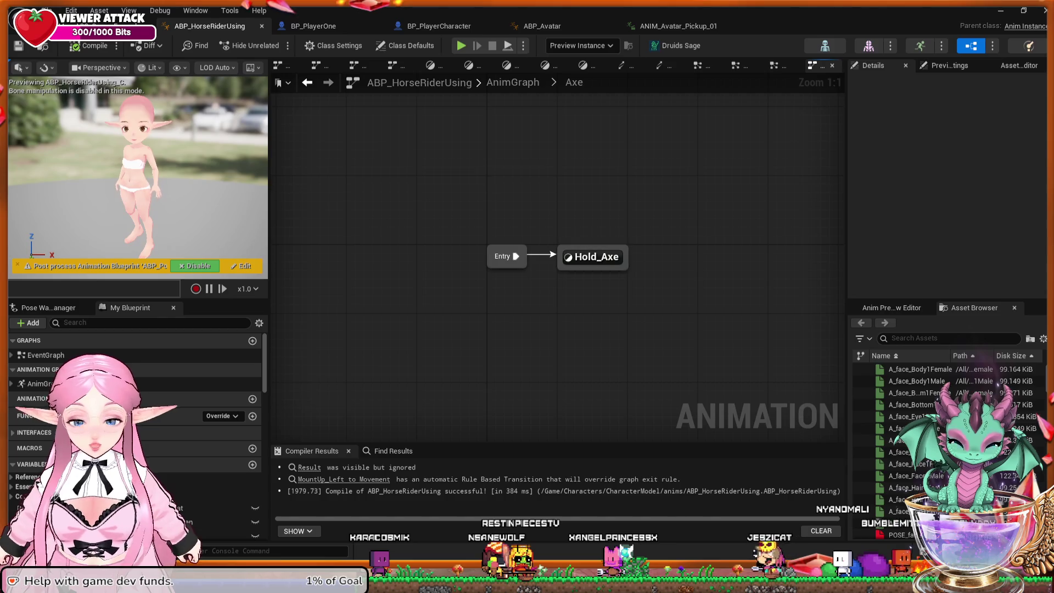
pyautogui.click(593, 257)
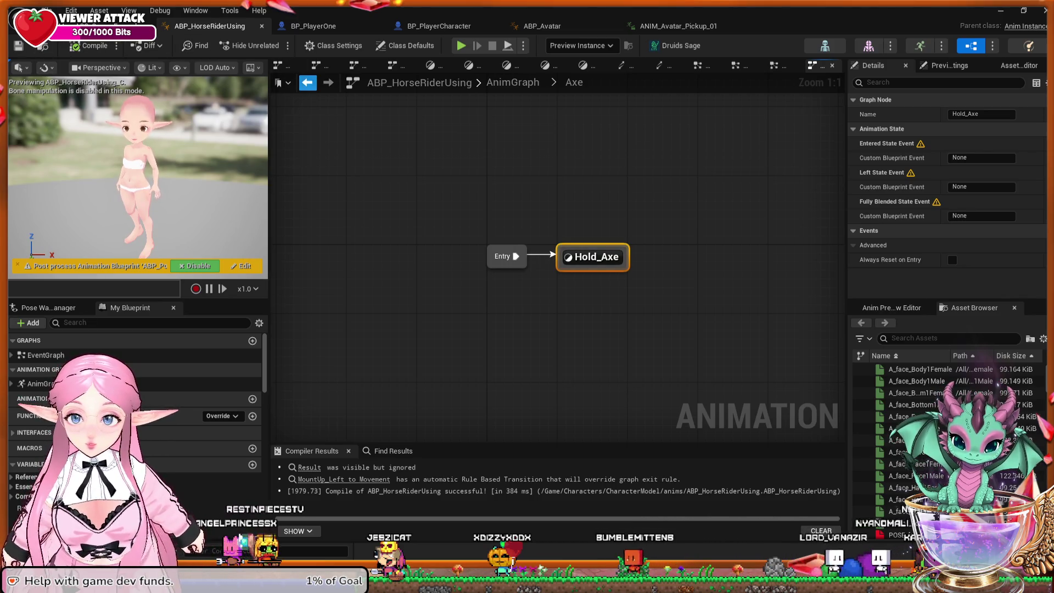
pyautogui.click(308, 82)
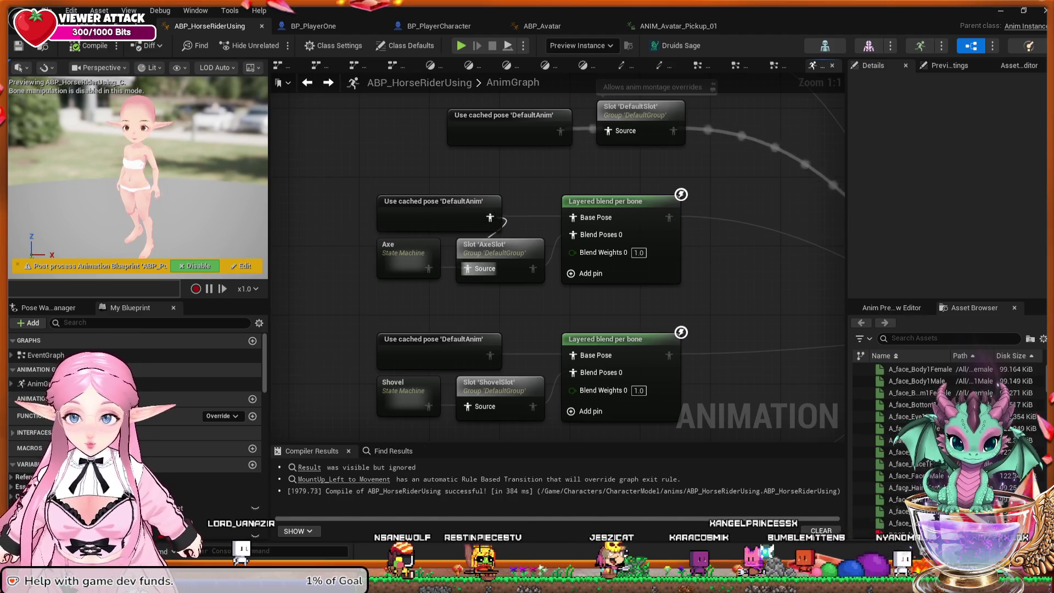
# Undo to restore the Axe and Shovel slot wiring, and recompile the blueprint with F7.
pyautogui.hotkey('ctrl', 'z')
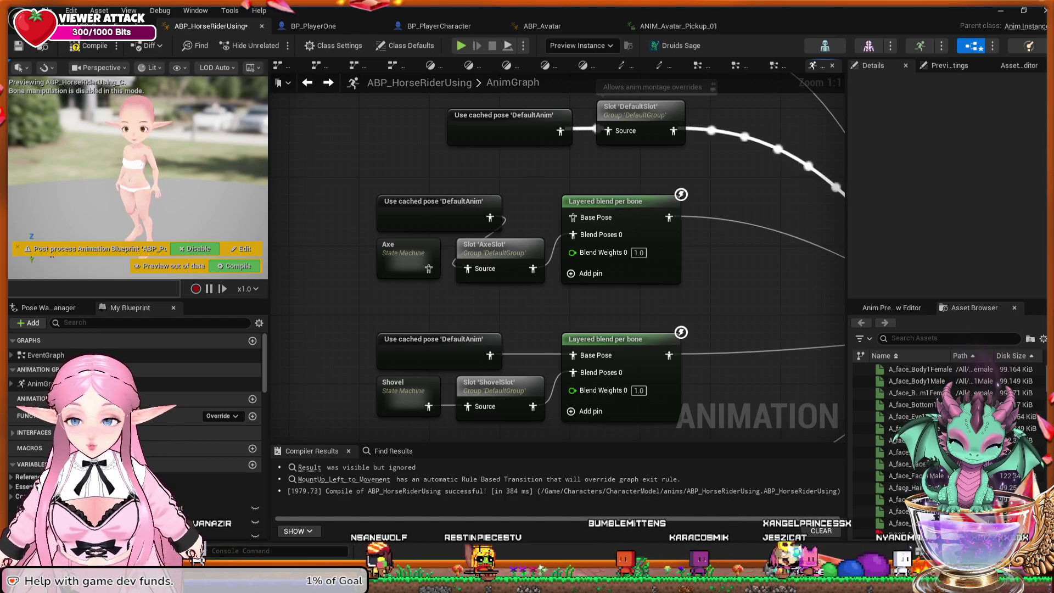
pyautogui.press('F7')
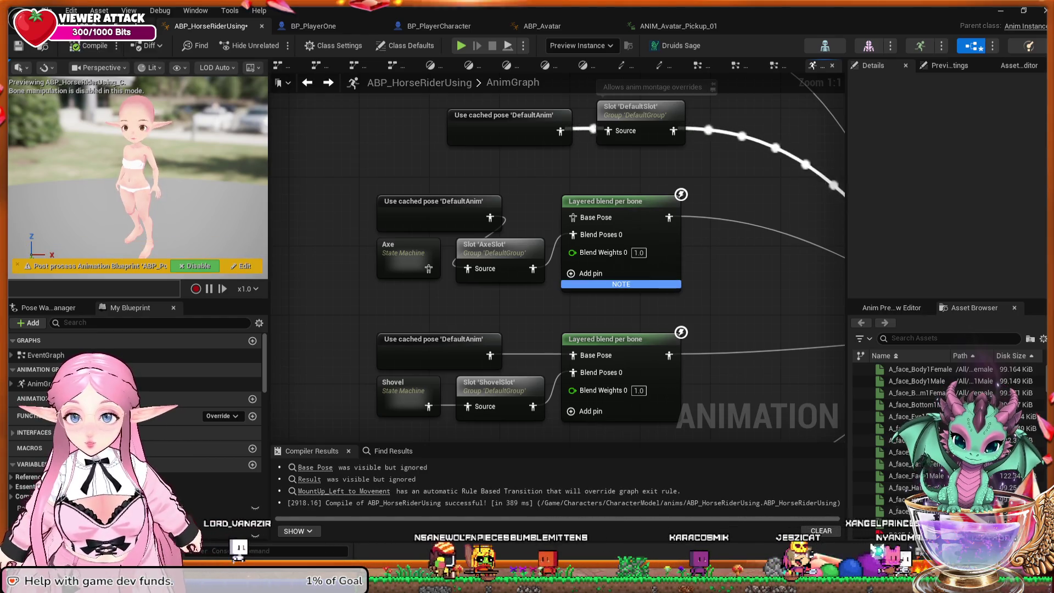
pyautogui.hotkey('ctrl', 'Tab')
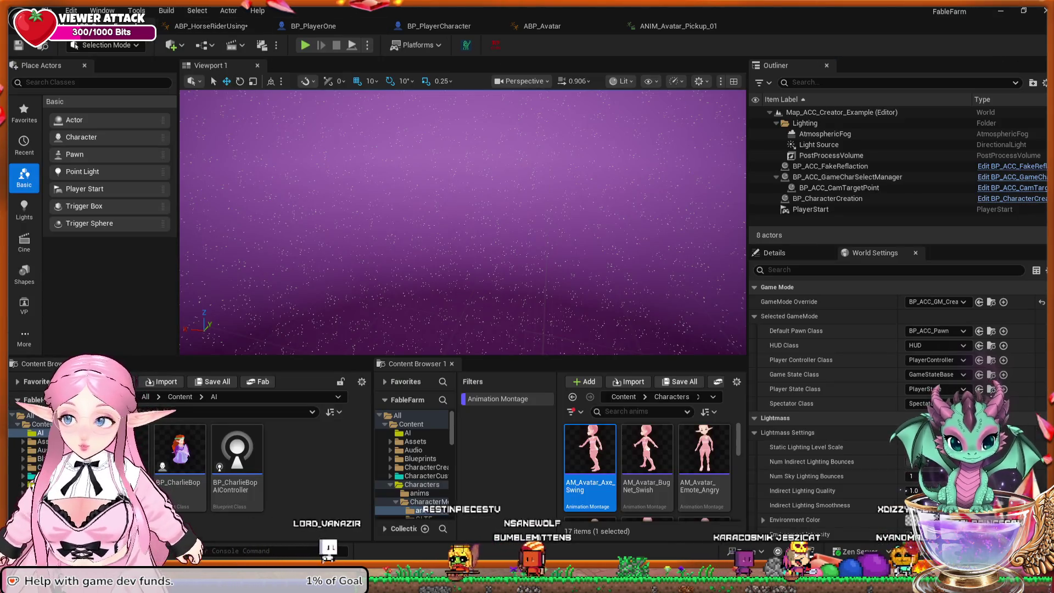
# Play the level as server with TestCharacter, walk the avatar across the farm, then stop.
pyautogui.hotkey('alt', 'p')
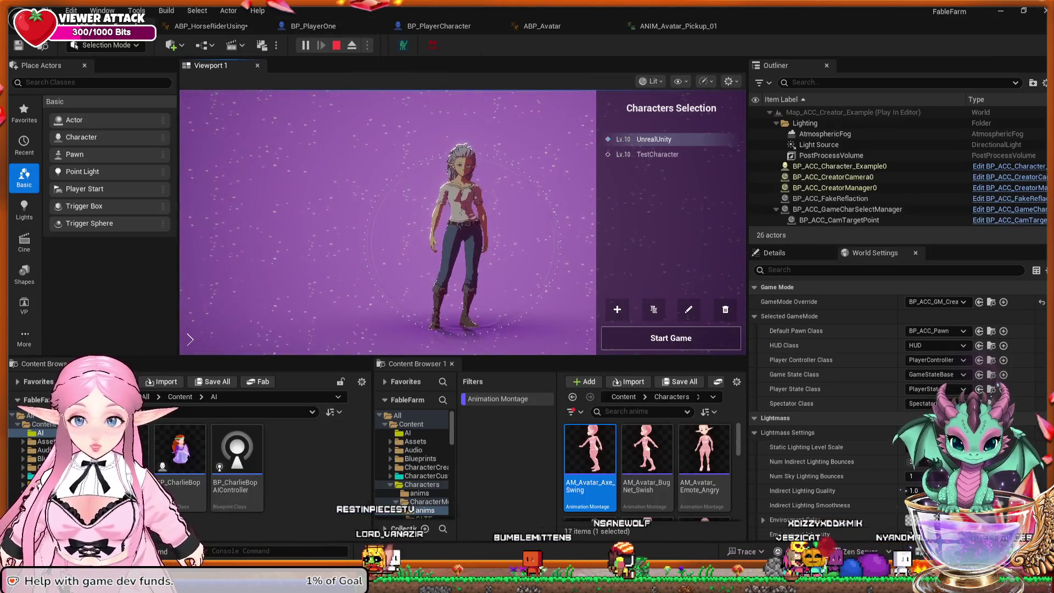
pyautogui.press('Down')
pyautogui.press('Return')
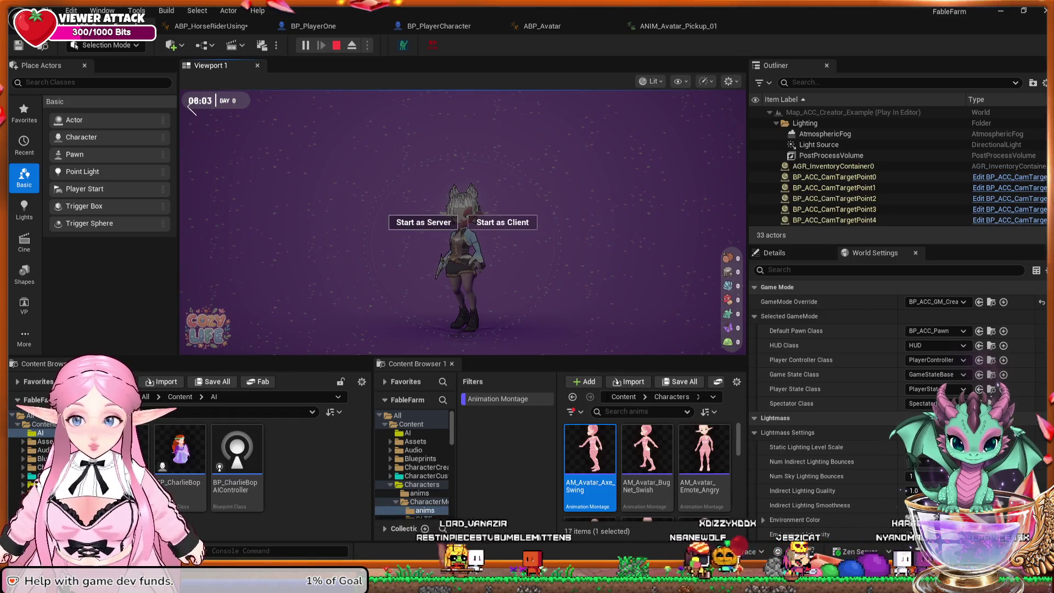
pyautogui.click(423, 222)
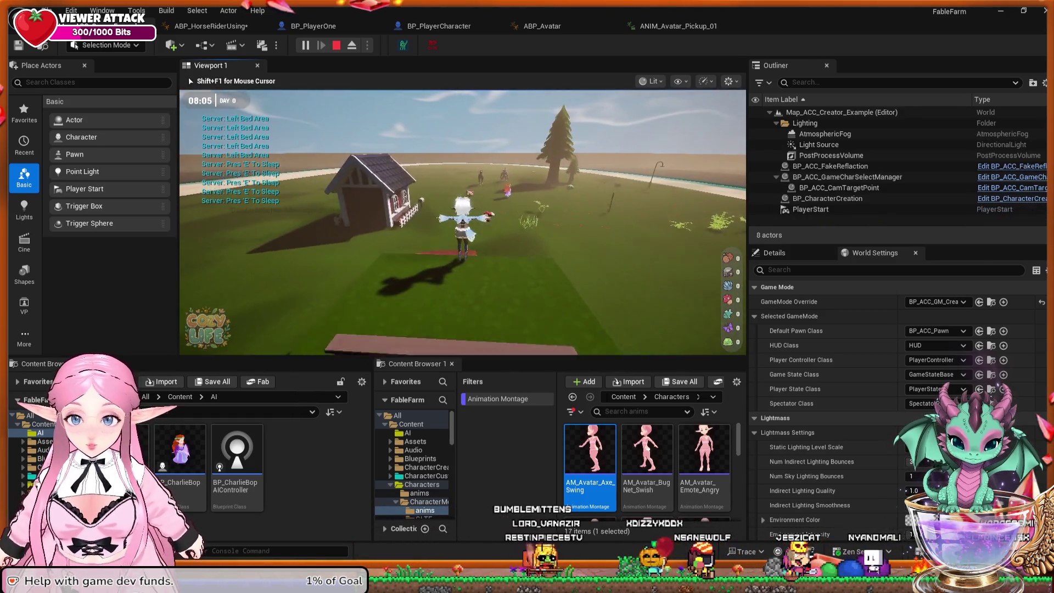
pyautogui.press('w')
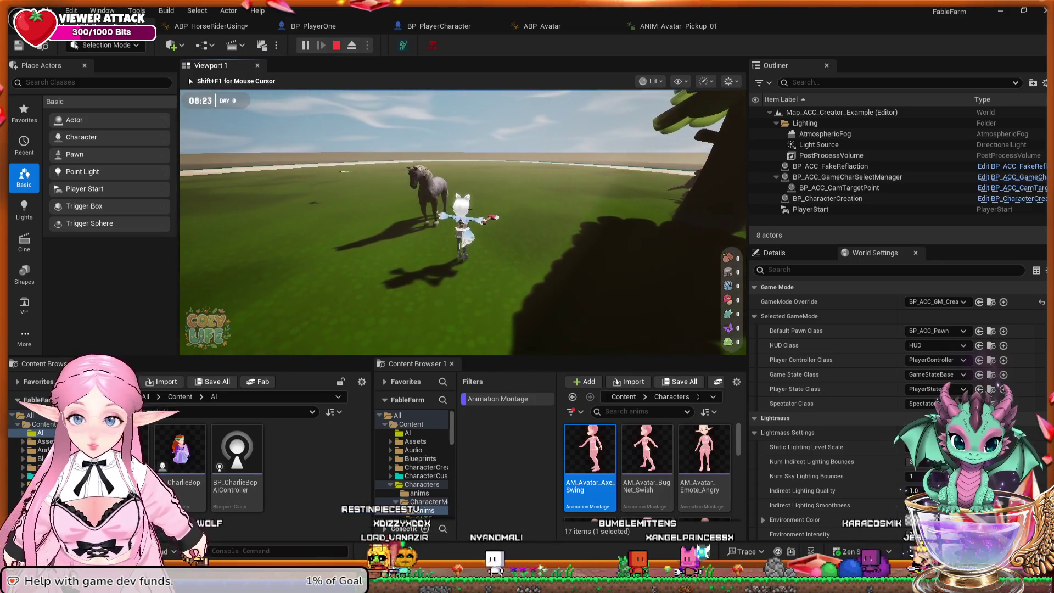
pyautogui.press('Escape')
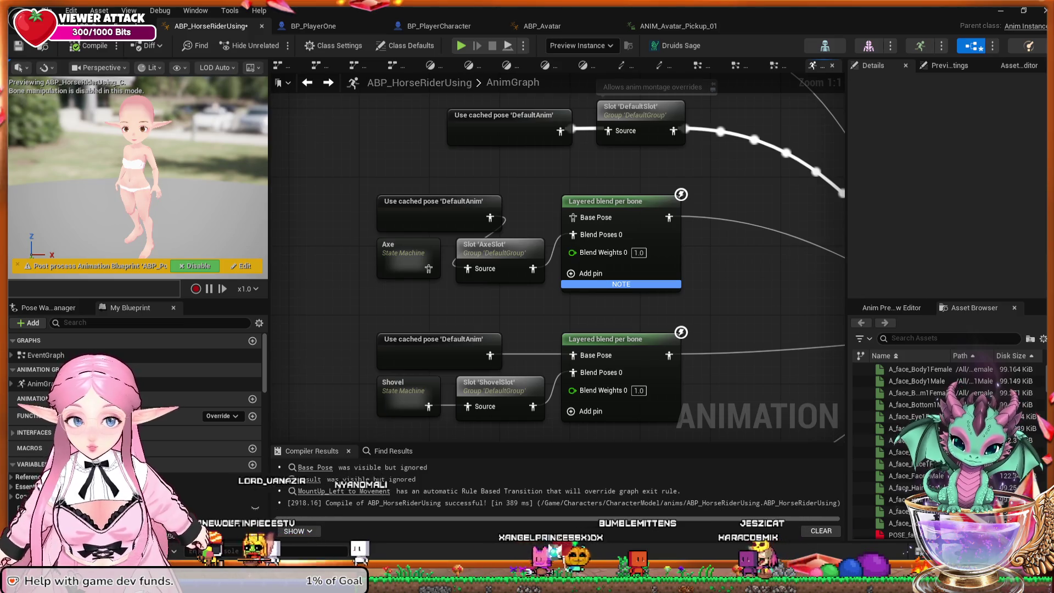
# Undo the last change and pan to the Blend Poses (ENUM_ItemType) node's seven tool pose inputs.
pyautogui.hotkey('ctrl', 'z')
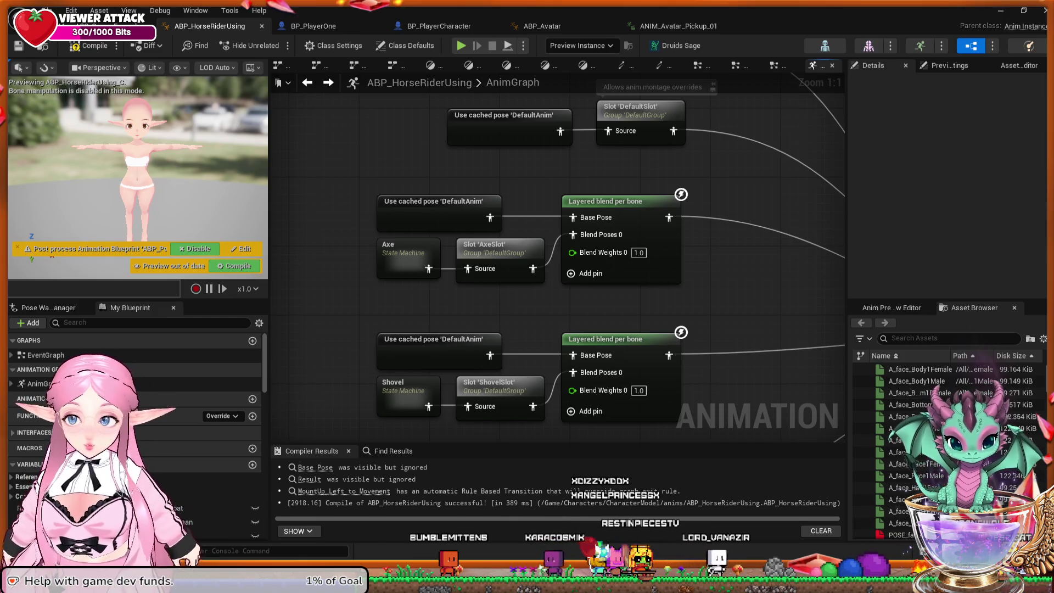
pyautogui.moveTo(758, 439)
pyautogui.mouseDown()
pyautogui.moveTo(673, 252)
pyautogui.moveTo(604, 219)
pyautogui.moveTo(621, 188)
pyautogui.moveTo(725, 245)
pyautogui.moveTo(743, 224)
pyautogui.moveTo(735, 219)
pyautogui.moveTo(728, 292)
pyautogui.moveTo(578, 353)
pyautogui.moveTo(602, 301)
pyautogui.moveTo(572, 344)
pyautogui.moveTo(572, 384)
pyautogui.mouseUp()
pyautogui.moveTo(586, 344)
pyautogui.mouseDown()
pyautogui.moveTo(412, 308)
pyautogui.moveTo(380, 285)
pyautogui.mouseUp()
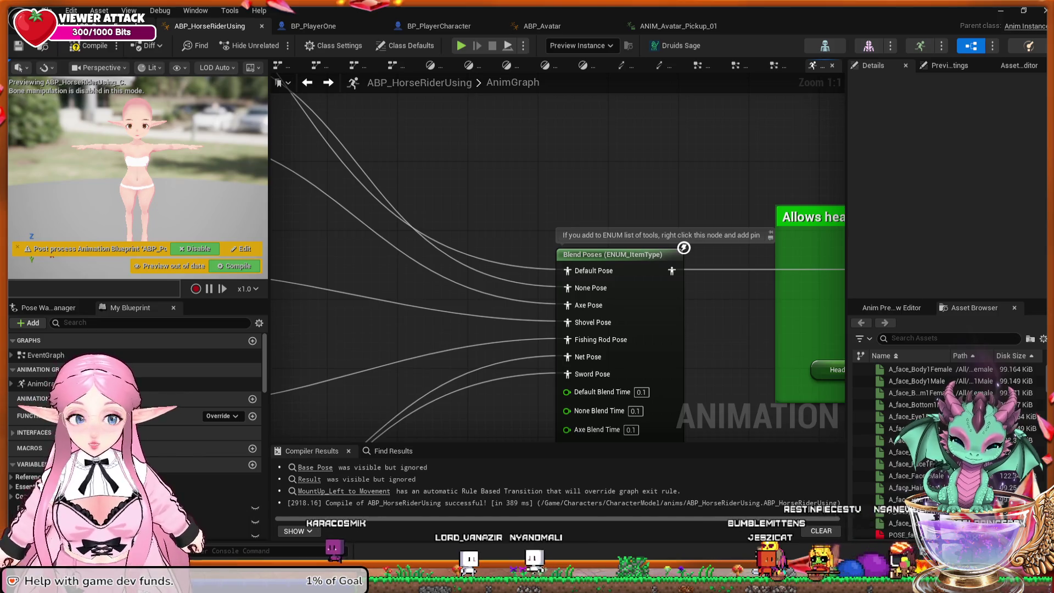
pyautogui.hotkey('ctrl', 'Tab')
pyautogui.hotkey('ctrl', 'Tab')
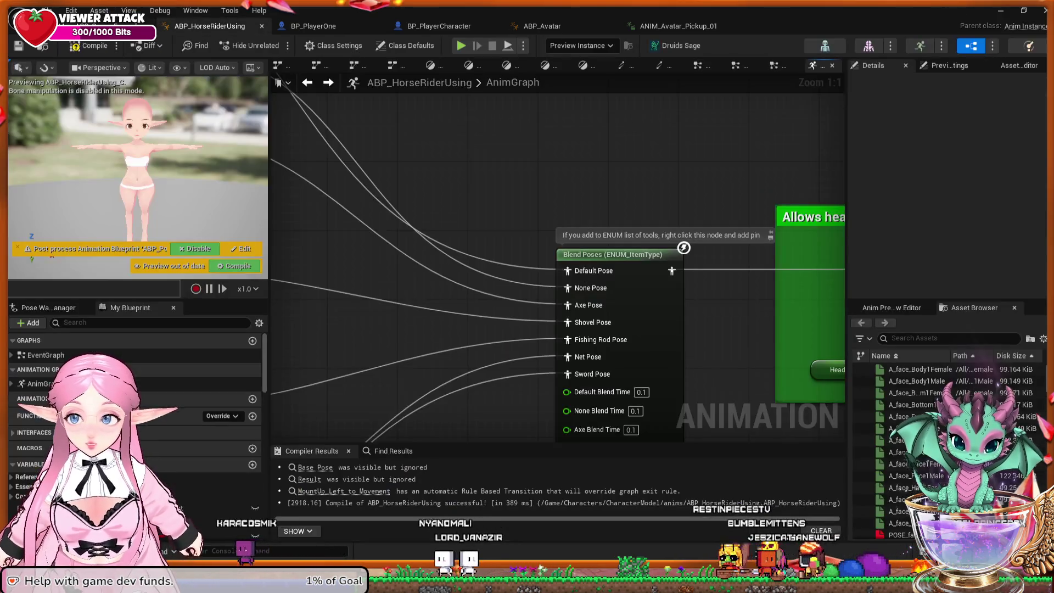
pyautogui.hotkey('ctrl', 'Tab')
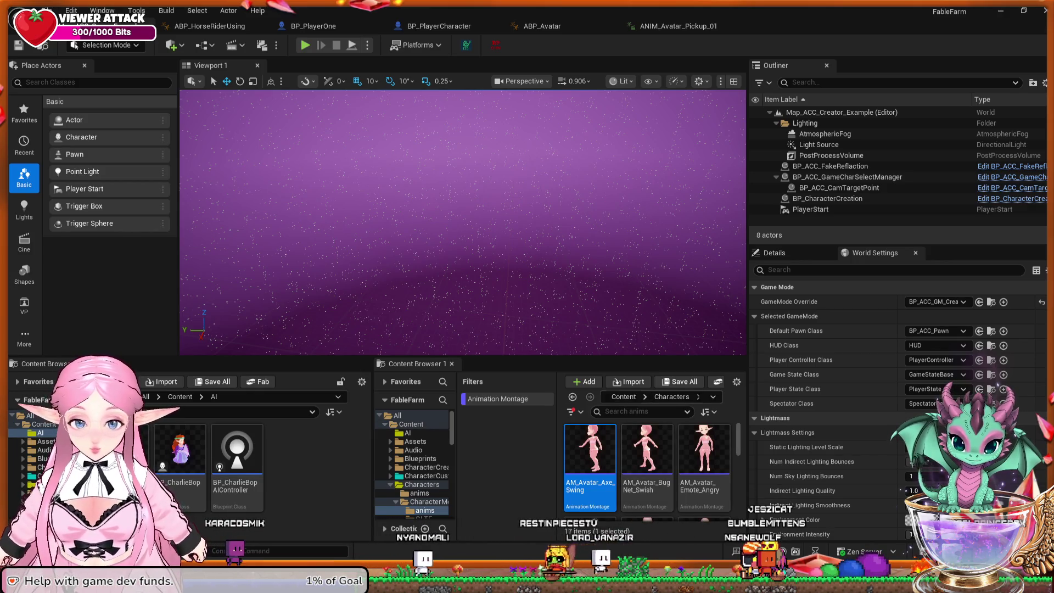
# Browse the Content Browser to Content > CozyLifeSim > Code.
pyautogui.click(181, 397)
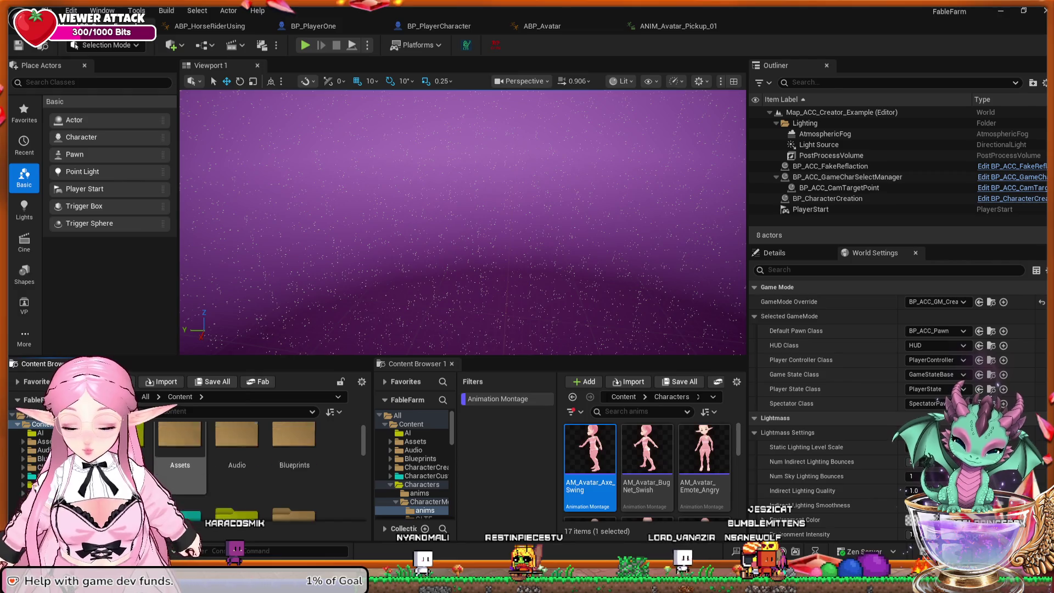
pyautogui.scroll(-2, 180, 455)
pyautogui.scroll(-1, 237, 461)
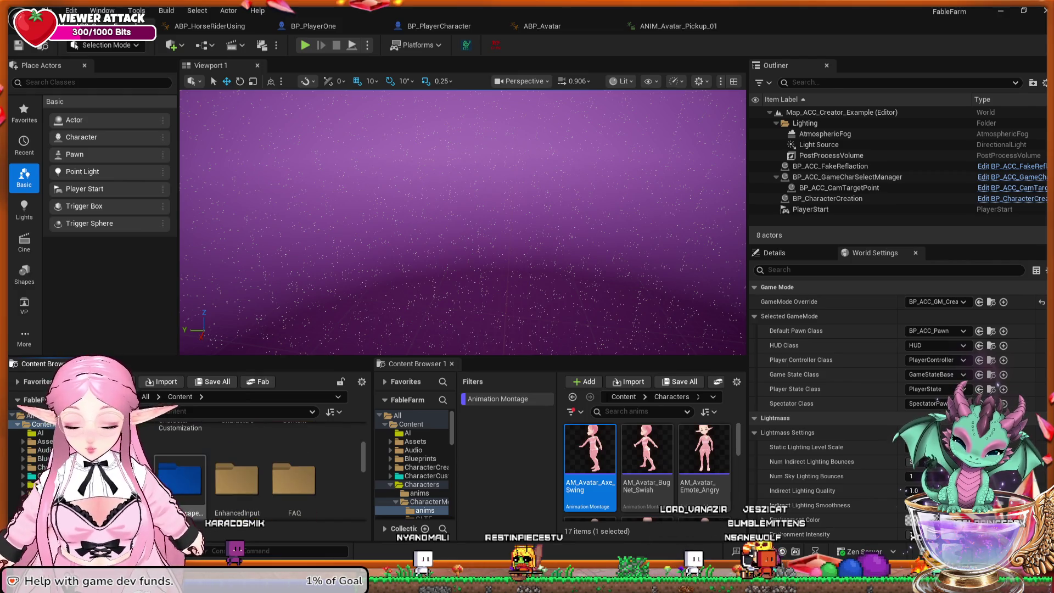
pyautogui.doubleClick(293, 461)
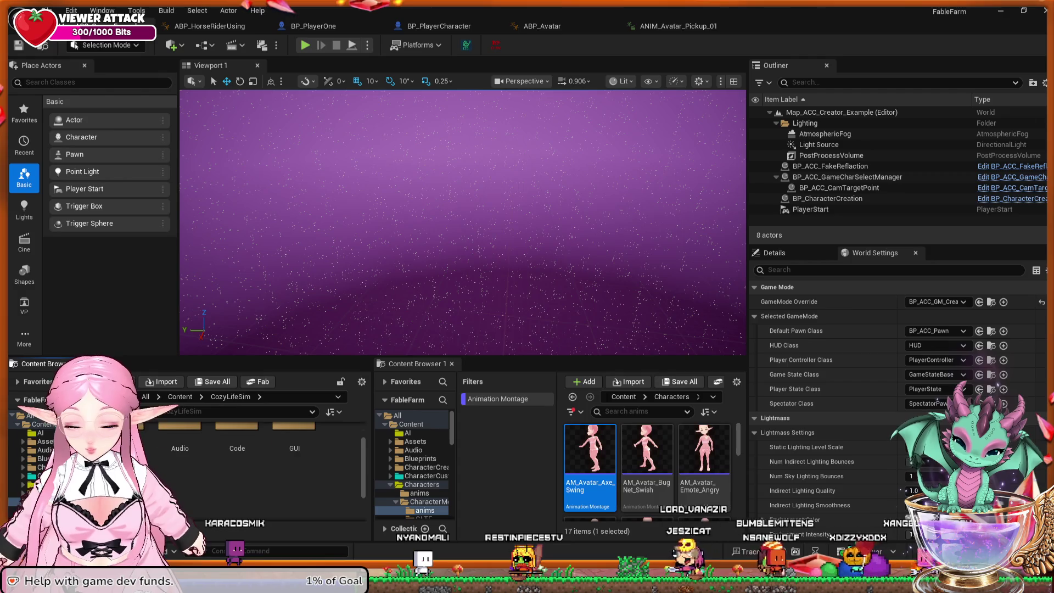
pyautogui.doubleClick(237, 450)
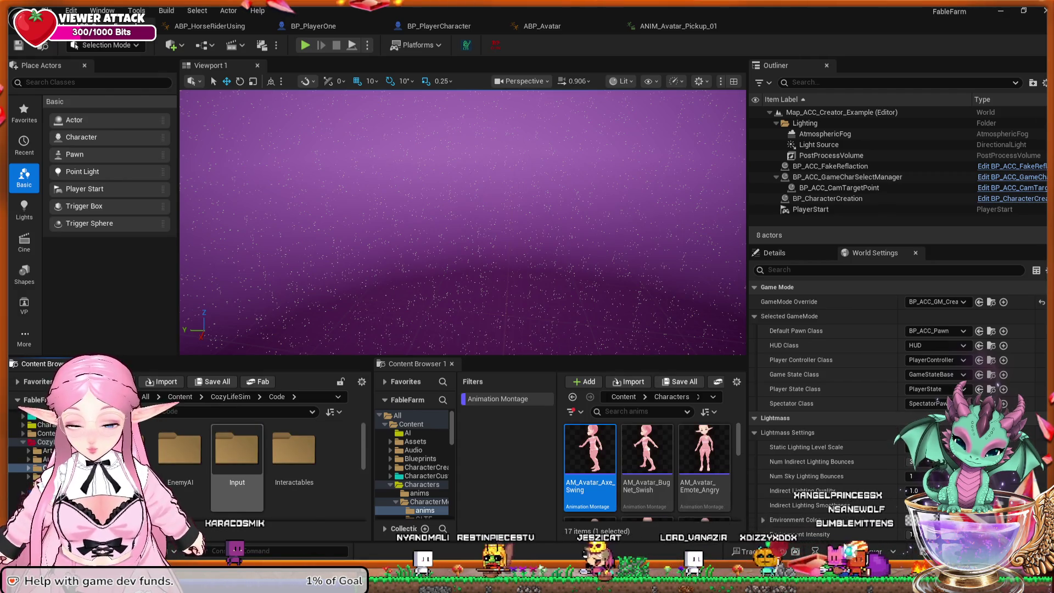
# Open and close the BPI_Interact interface, then open the Tools folder.
pyautogui.scroll(-2, 237, 450)
pyautogui.scroll(-2, 238, 461)
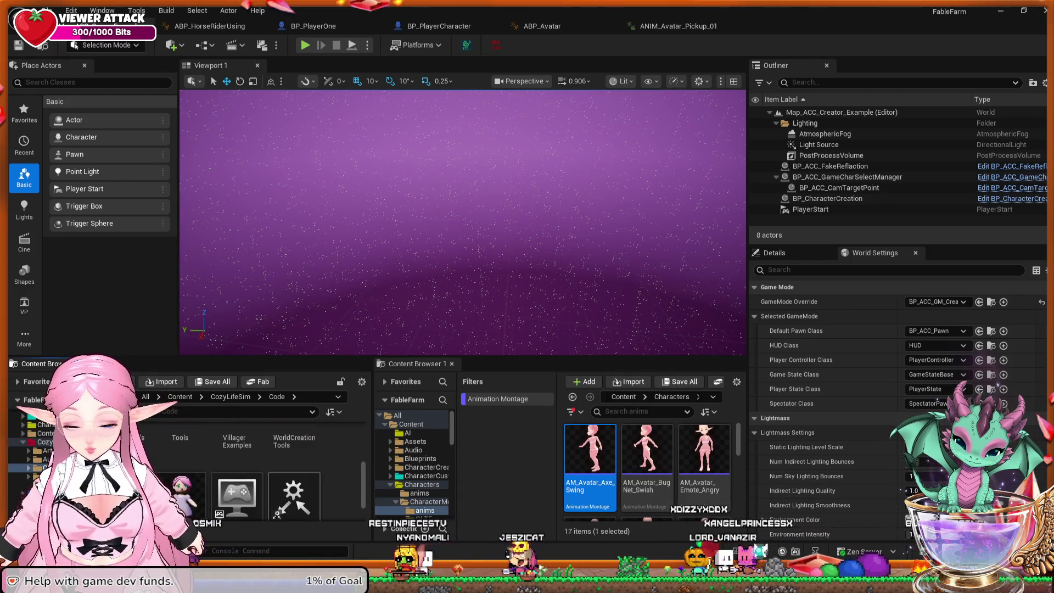
pyautogui.scroll(2, 237, 461)
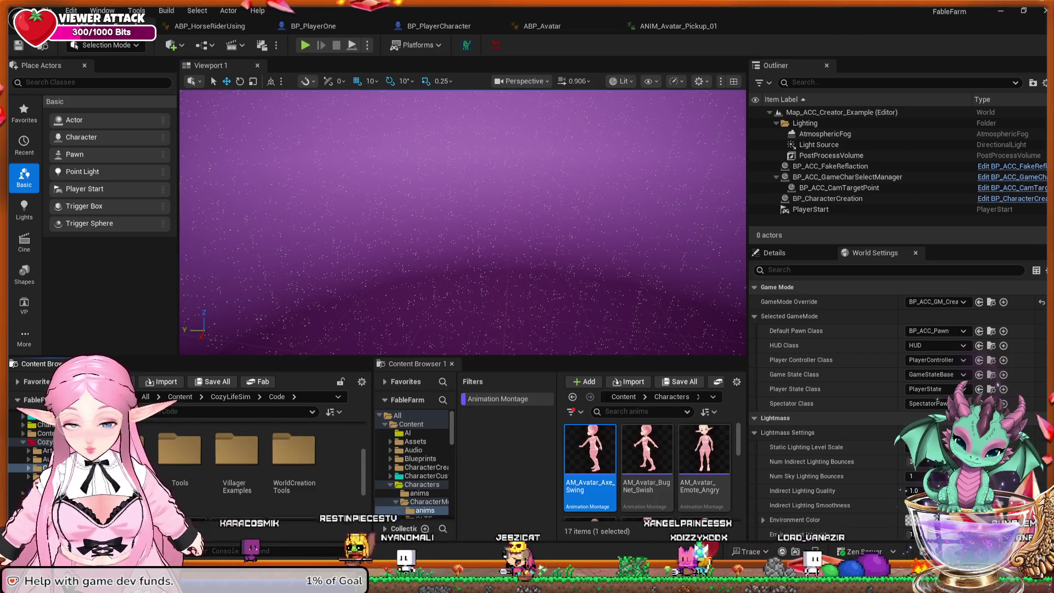
pyautogui.scroll(-2, 237, 461)
pyautogui.click(293, 461)
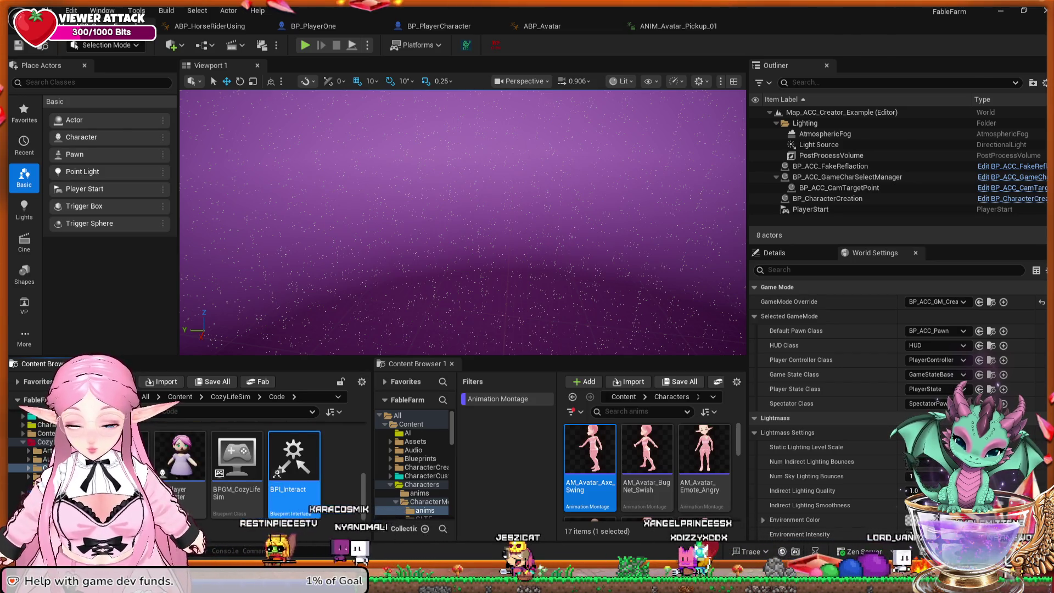
pyautogui.doubleClick(294, 461)
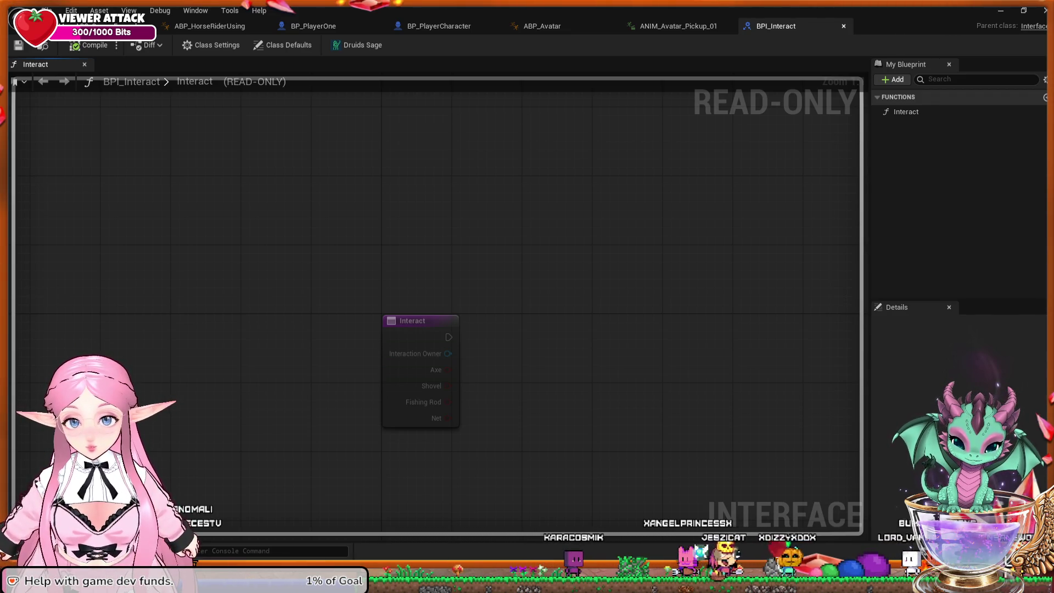
pyautogui.hotkey('ctrl', 'w')
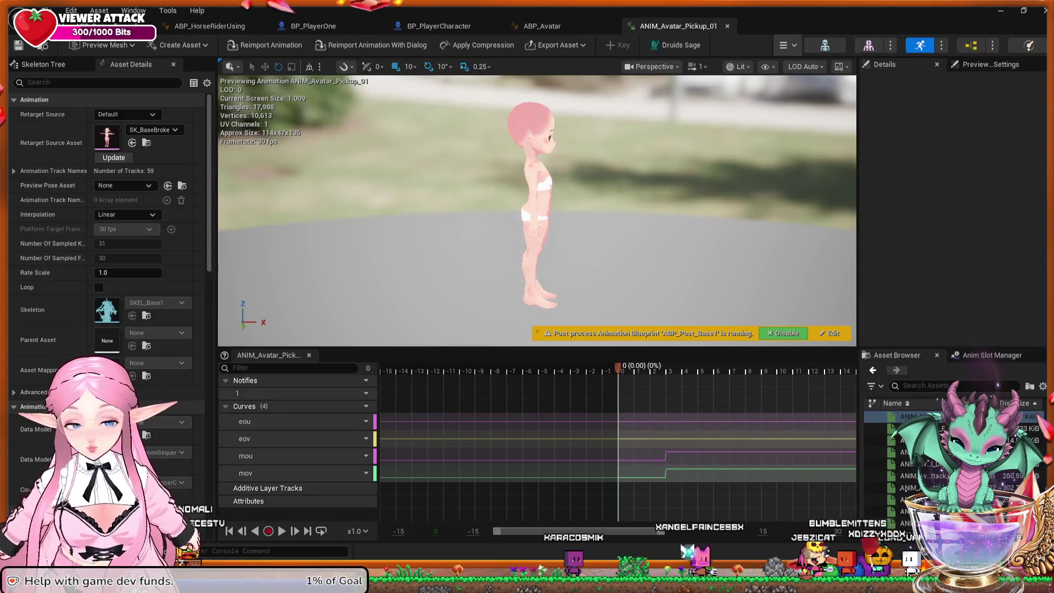
pyautogui.hotkey('ctrl', 'w')
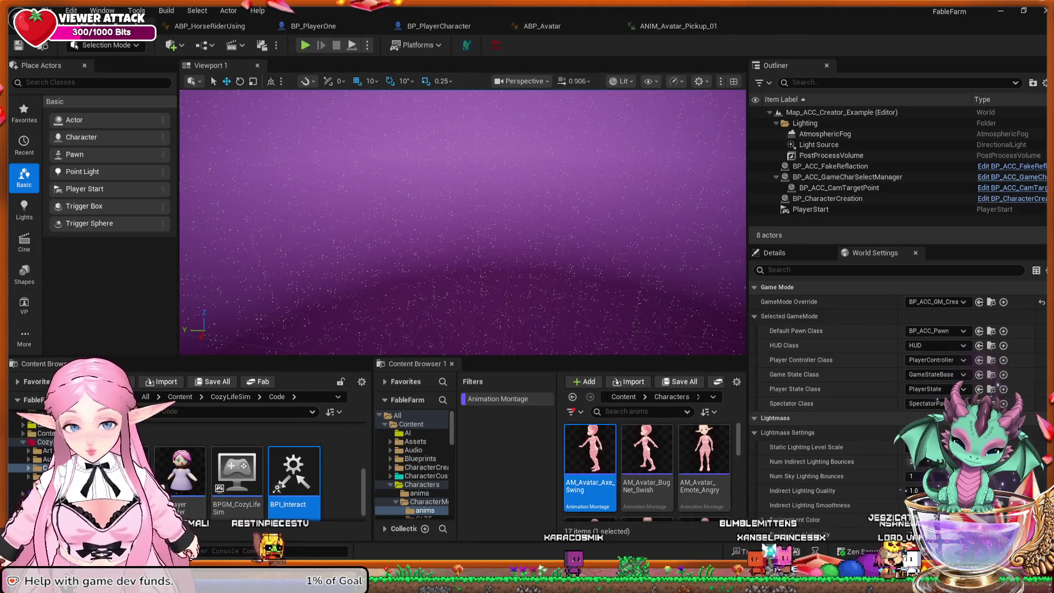
pyautogui.scroll(3, 258, 472)
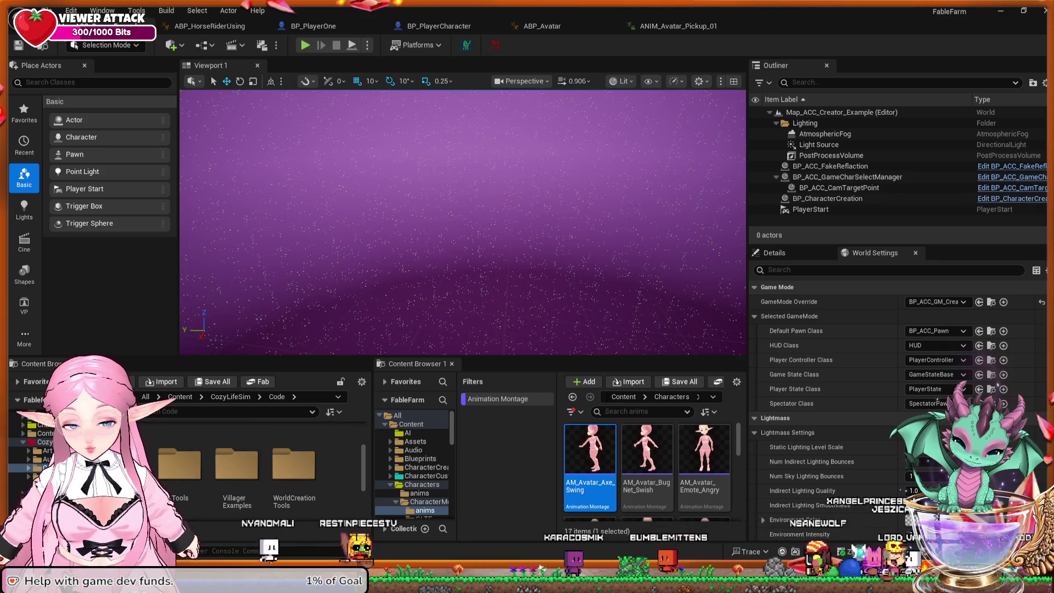
pyautogui.doubleClick(180, 464)
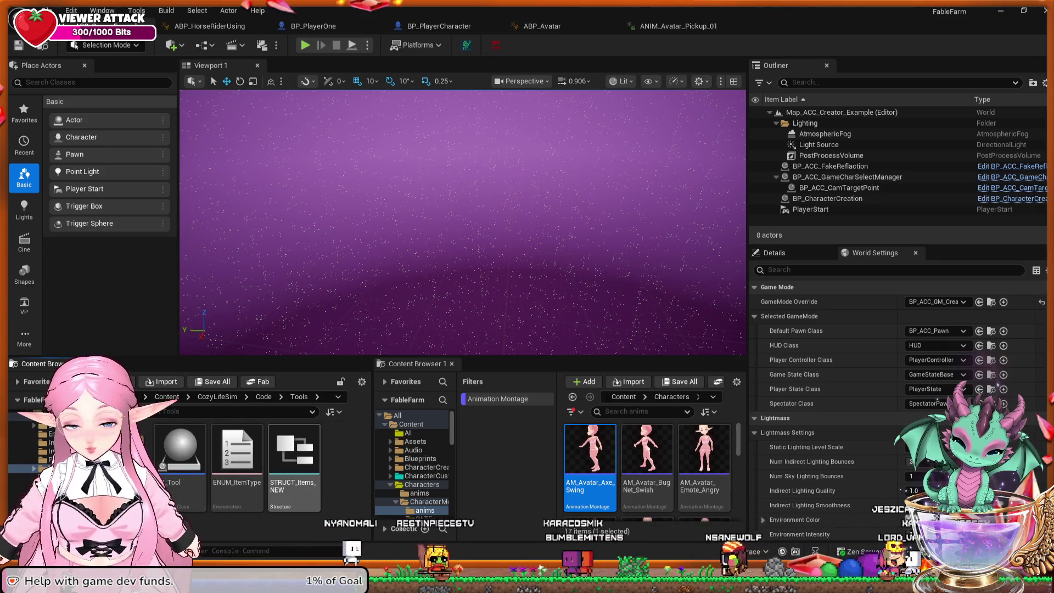
# Review and close ENUM_ItemType, close ANIM_Avatar_Pickup_01, and open AM_Avatar_Axe_Swing.
pyautogui.click(237, 455)
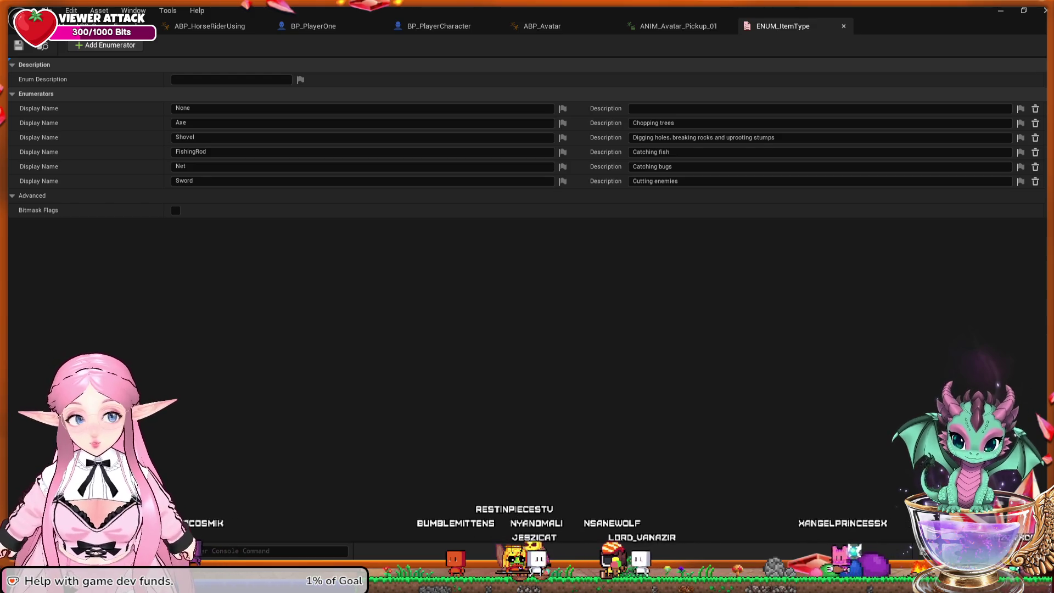
pyautogui.hotkey('ctrl', 'w')
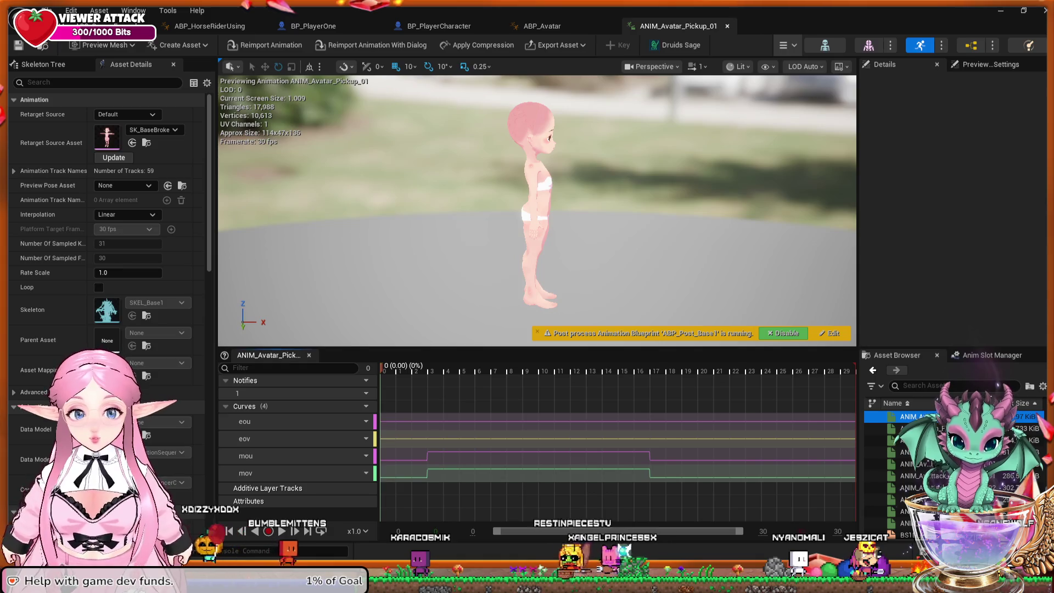
pyautogui.hotkey('ctrl', 'w')
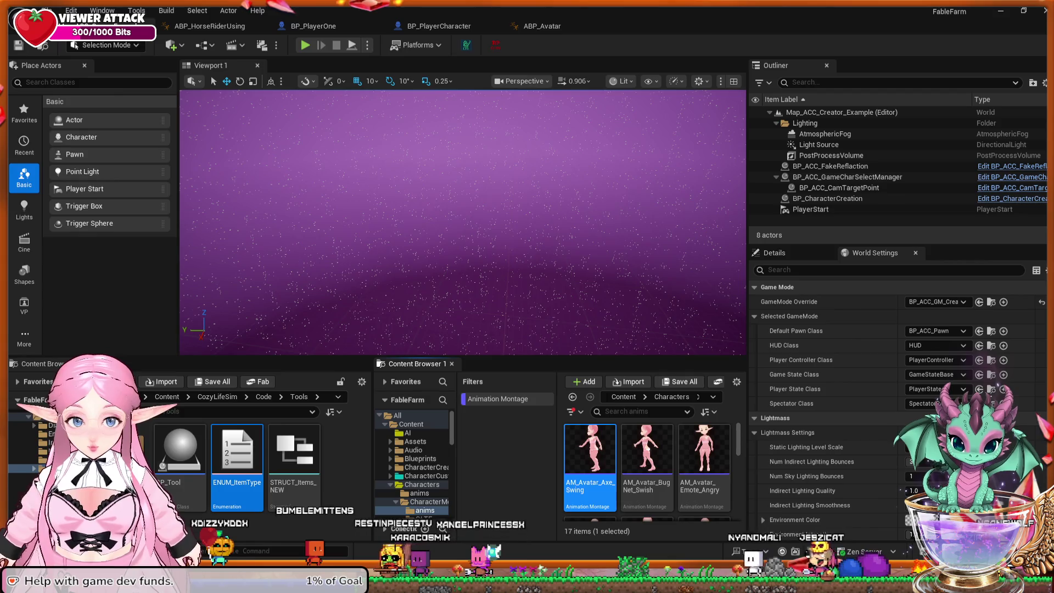
pyautogui.doubleClick(580, 446)
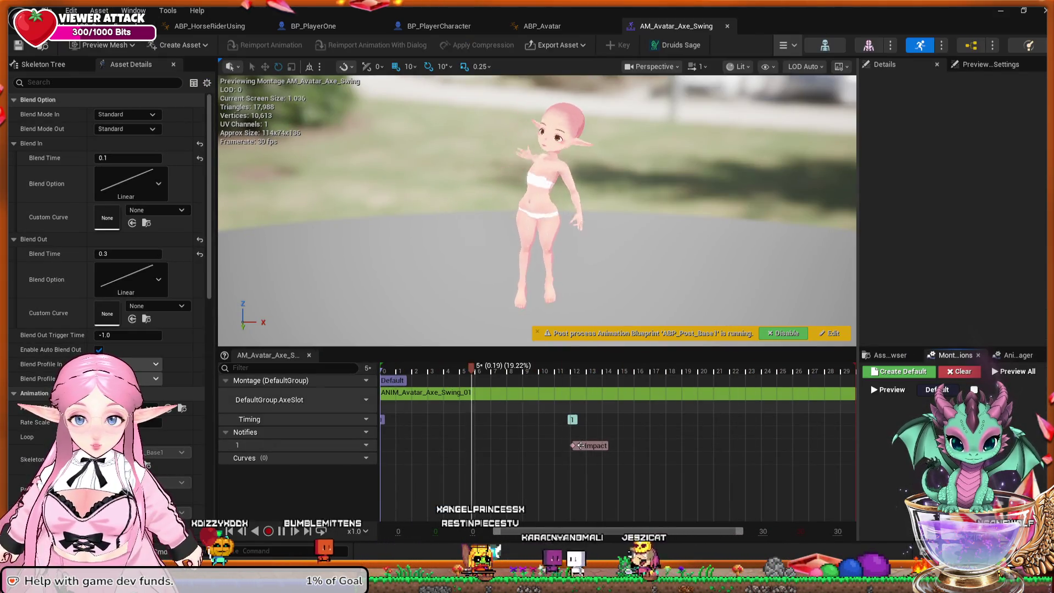
# Check the skeleton's slots in the Anim Slot Manager, then return to the Asset Browser list.
pyautogui.click(890, 356)
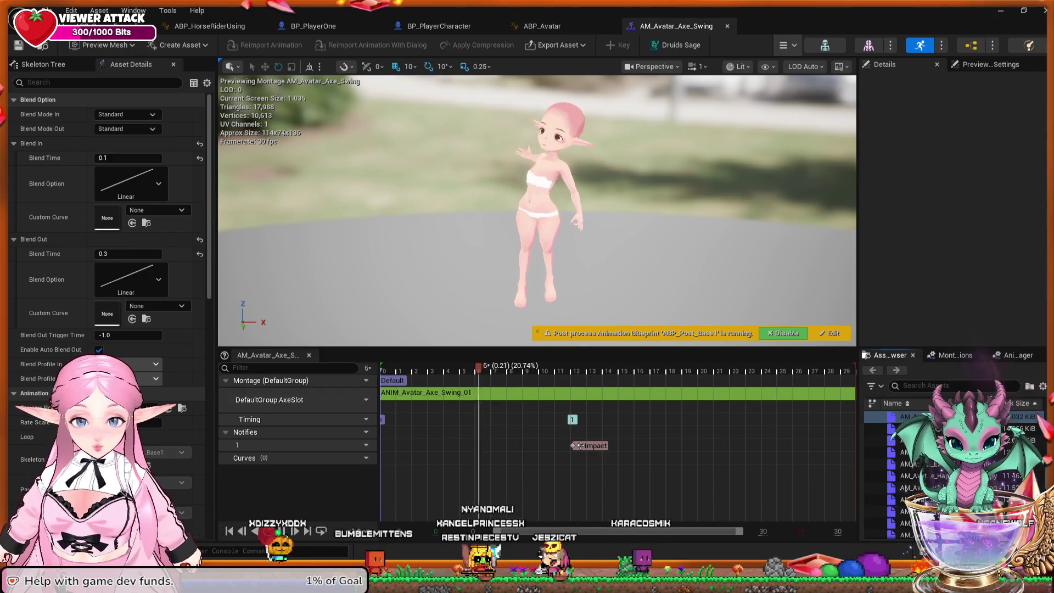
pyautogui.click(1018, 355)
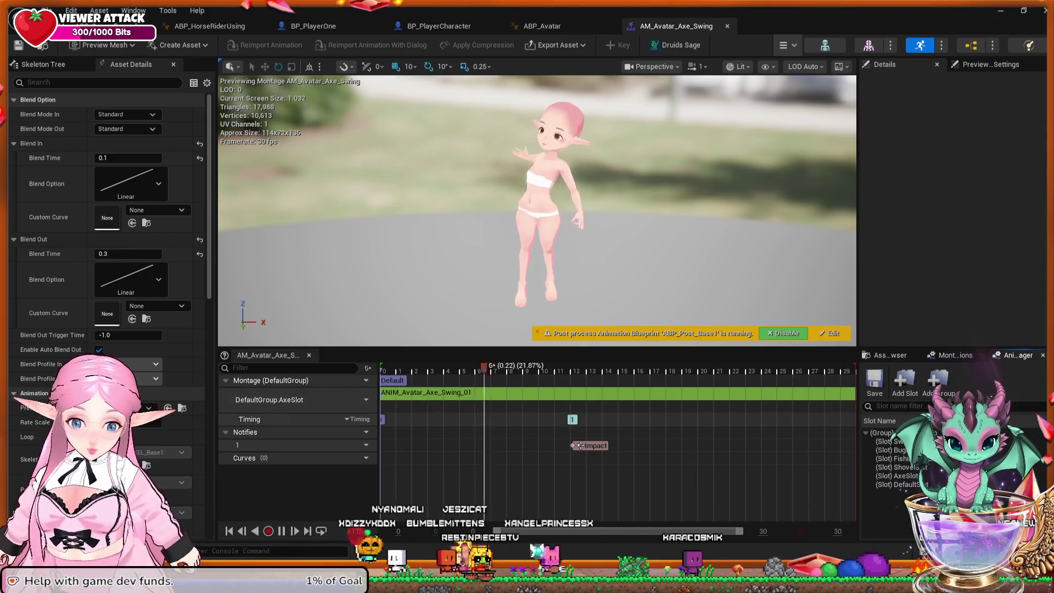
pyautogui.click(890, 355)
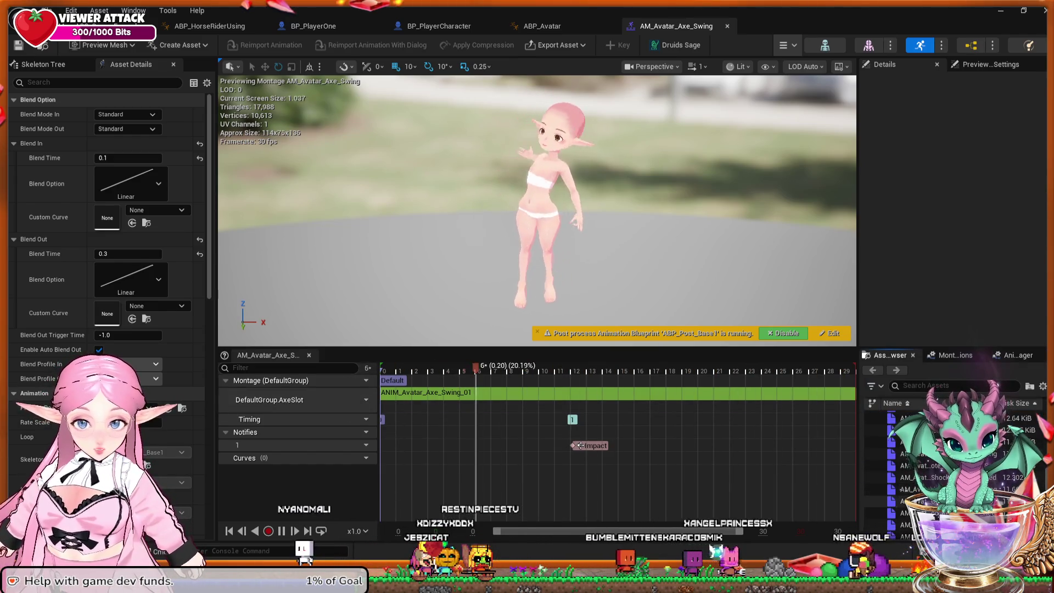
# Open AM_Avatar_Pickup, switch its slot from DefaultSlot to DefaultGroup.AxeSlot, and test with undo.
pyautogui.doubleClick(903, 507)
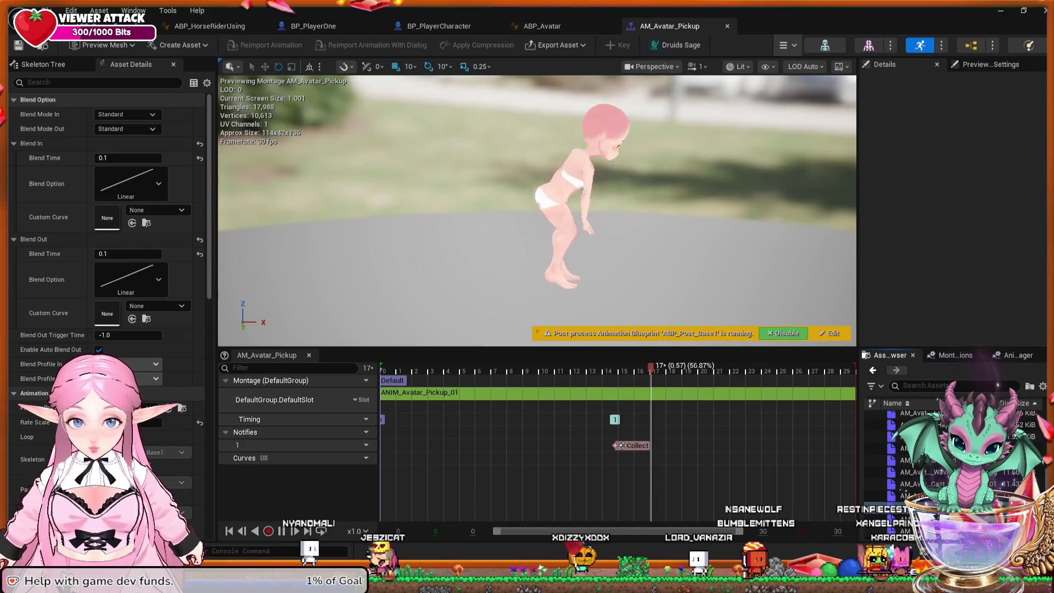
pyautogui.click(887, 508)
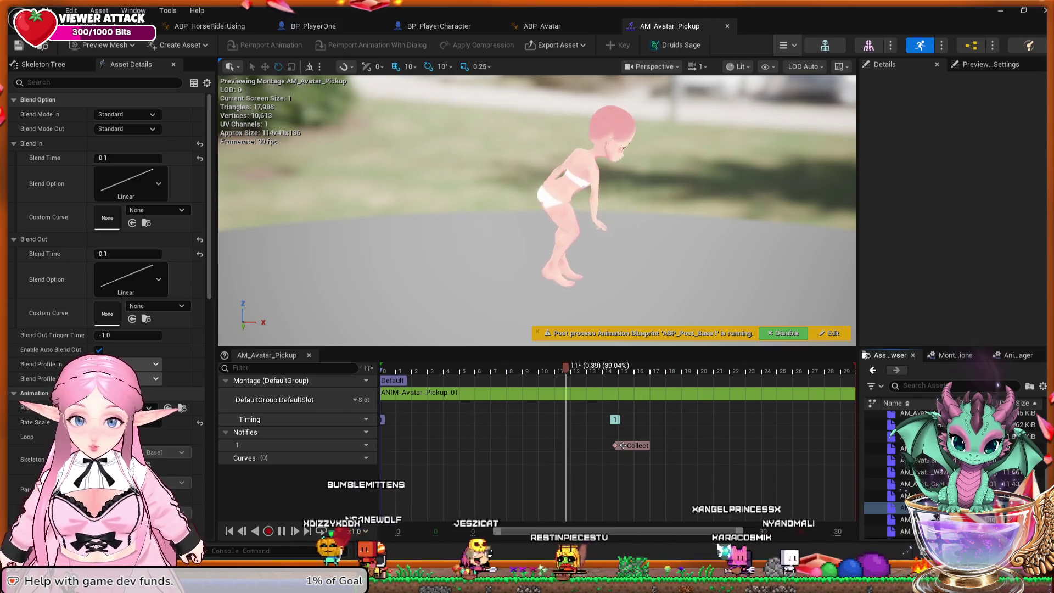
pyautogui.hotkey('ctrl', 'z')
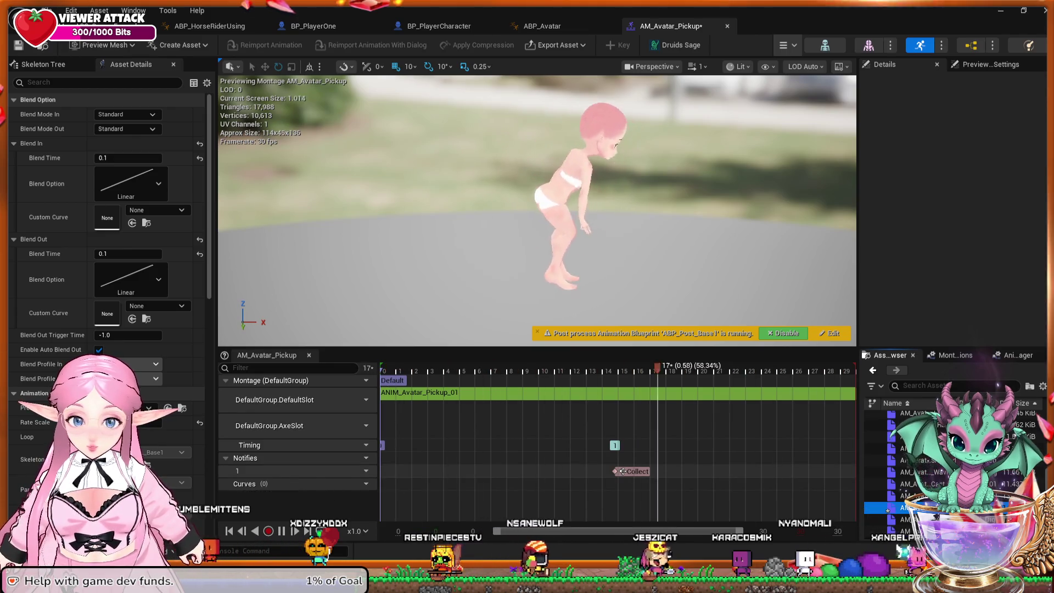
pyautogui.hotkey('ctrl', 'z')
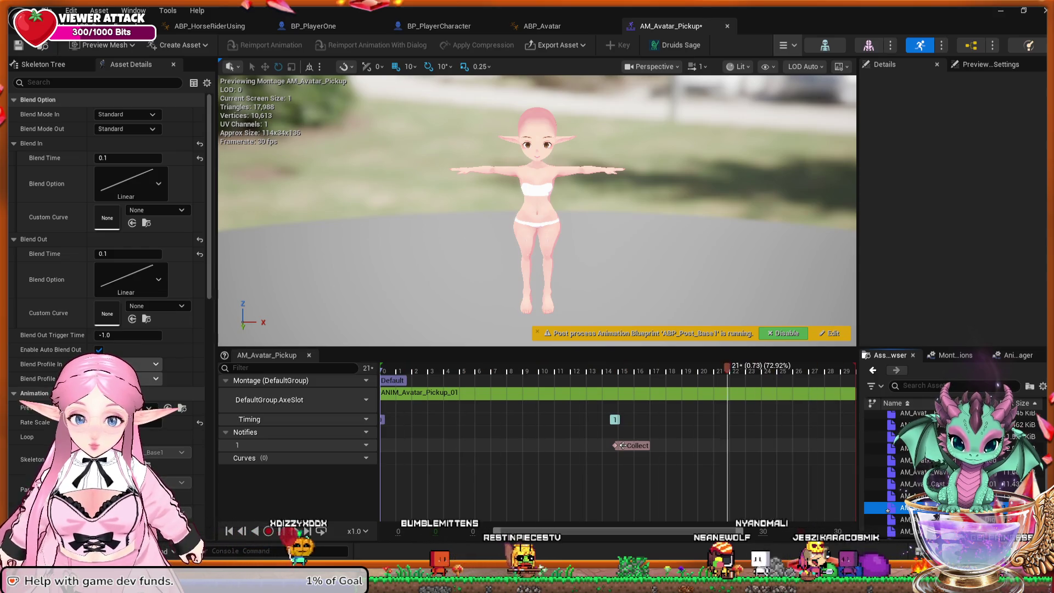
# Check the skeleton's slots in Anim Slot Manager, retry AxeSlot, and revert the pickup montage to DefaultSlot.
pyautogui.hotkey('ctrl', 'z')
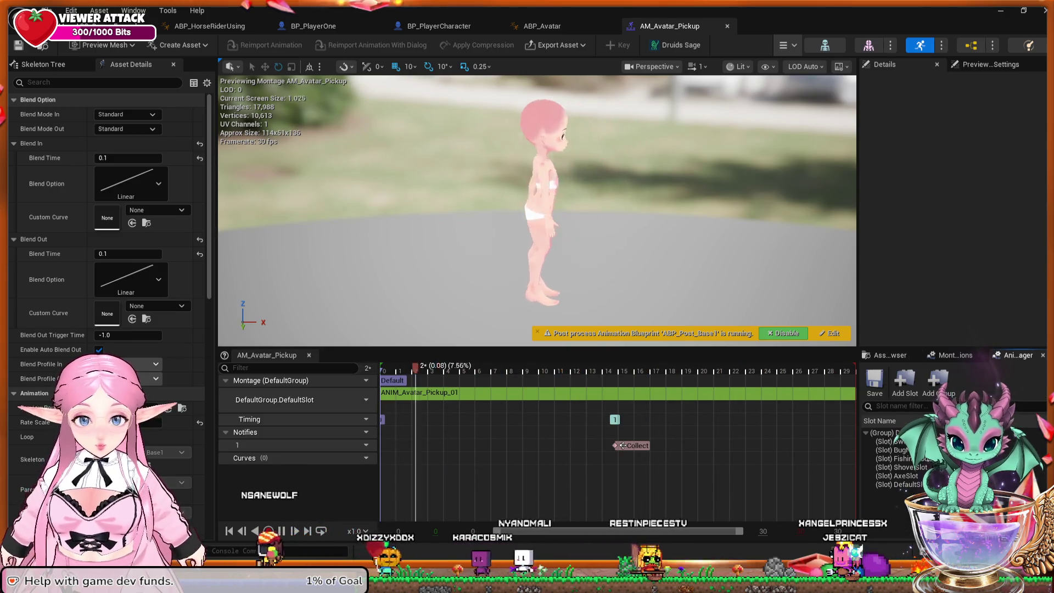
pyautogui.click(362, 400)
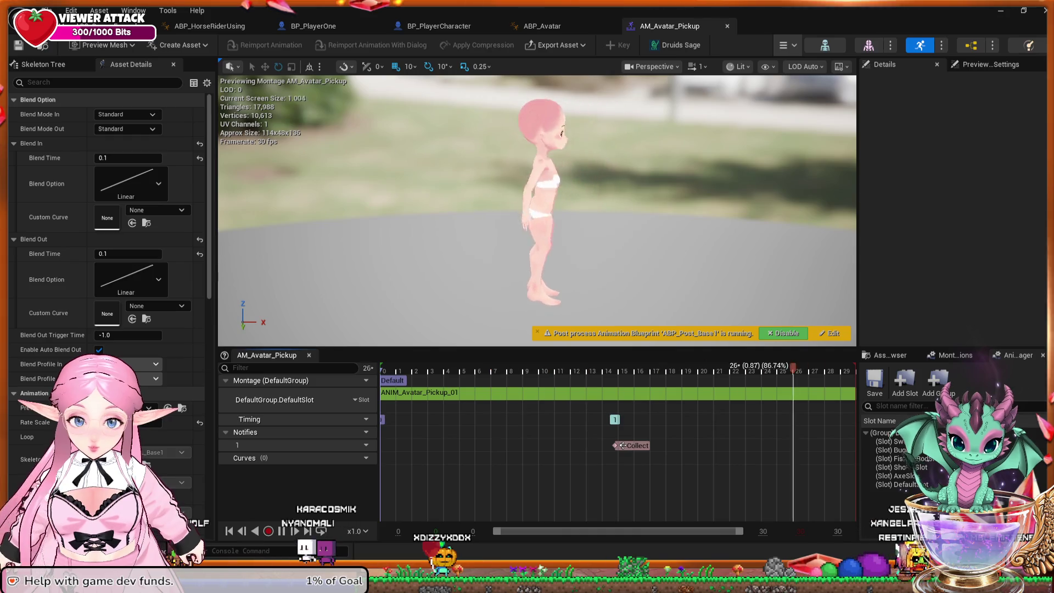
pyautogui.click(307, 450)
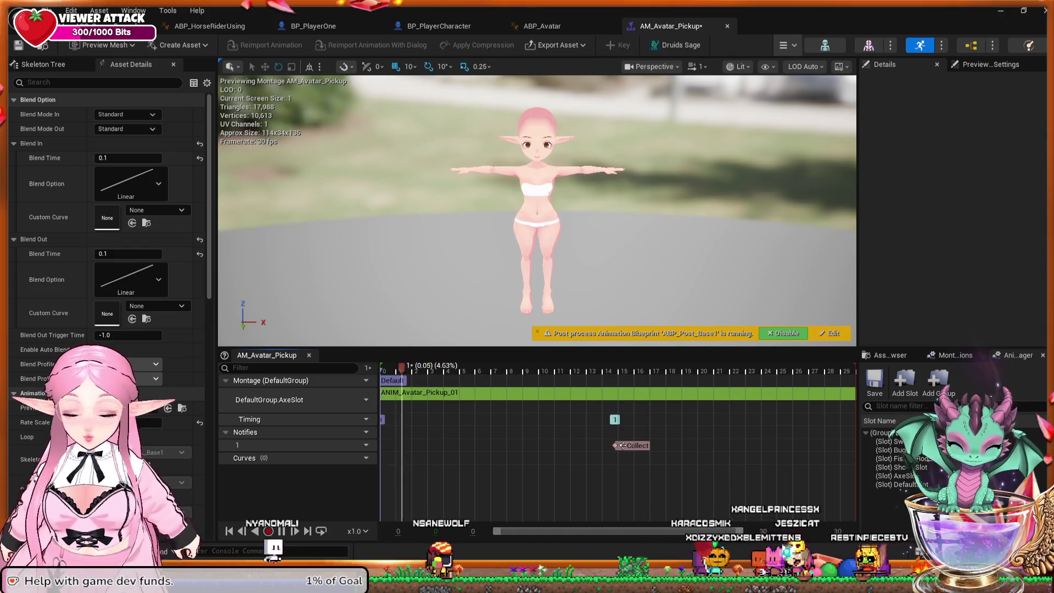
pyautogui.hotkey('ctrl', 'z')
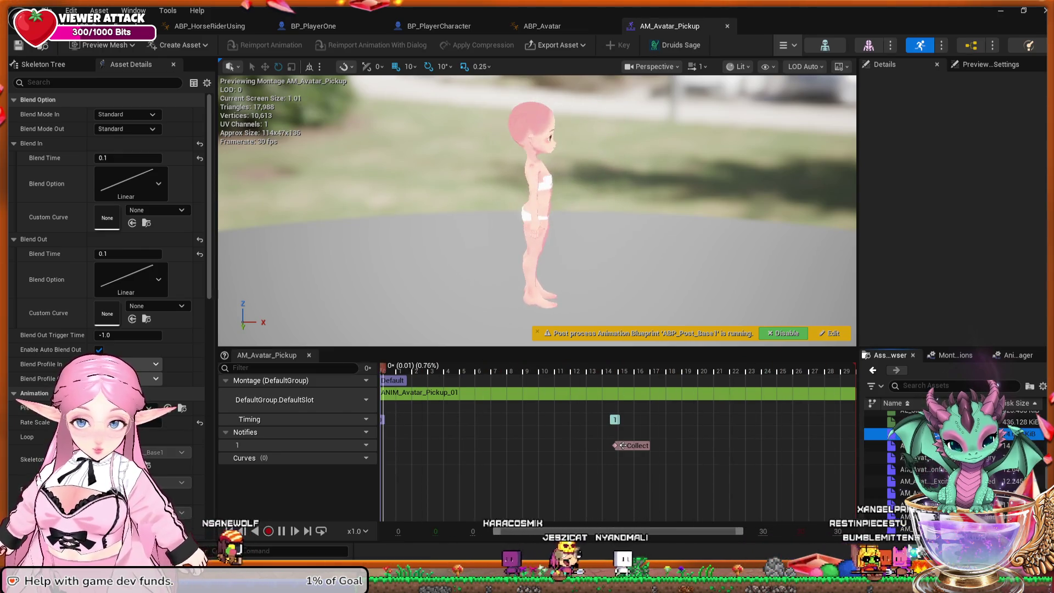
# Reopen AM_Avatar_Axe_Swing to preview its swing on DefaultGroup.AxeSlot with the Impact notify.
pyautogui.doubleClick(900, 434)
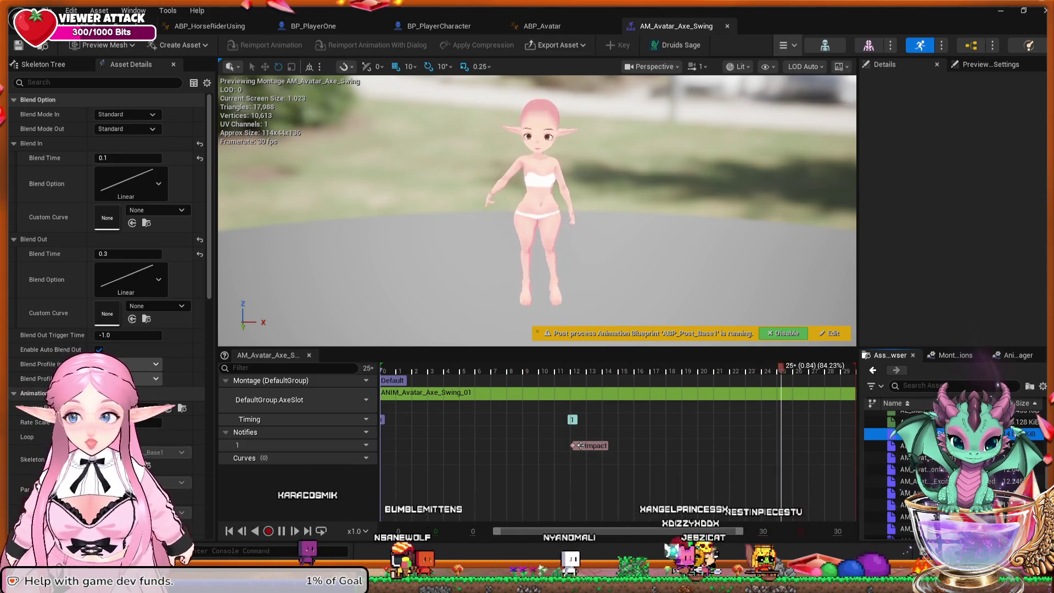
# Review BP_PlayerOne's AXE CUTTING logic and Play Montage node, then return to ABP_HorseRiderUsing.
pyautogui.click(209, 26)
pyautogui.click(313, 26)
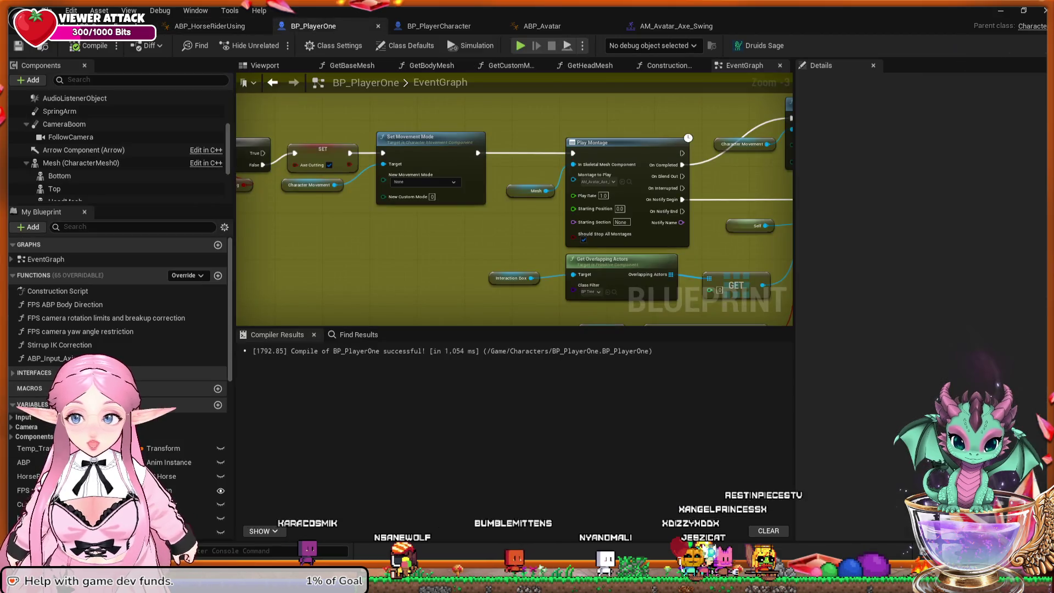
pyautogui.scroll(-3, 426, 189)
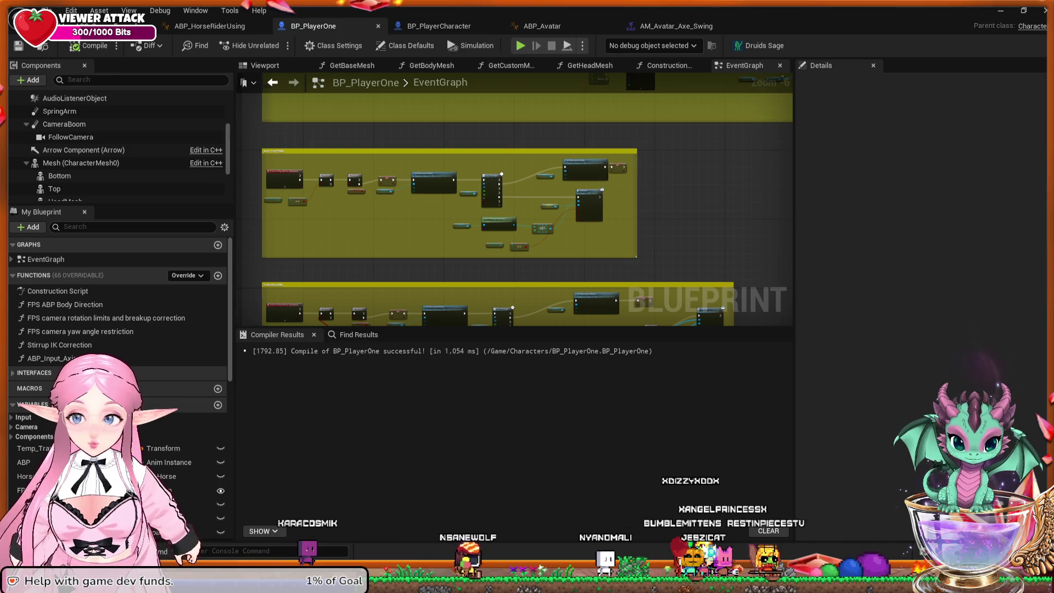
pyautogui.scroll(3, 450, 203)
pyautogui.moveTo(439, 258); pyautogui.dragTo(593, 254)
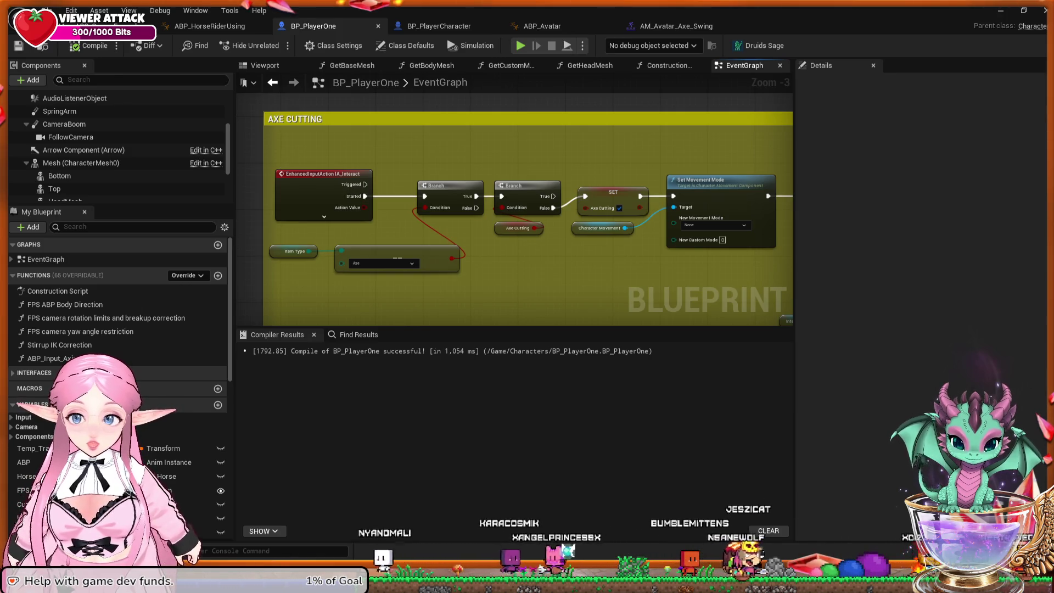
pyautogui.moveTo(543, 259)
pyautogui.mouseDown()
pyautogui.moveTo(506, 250)
pyautogui.moveTo(542, 270)
pyautogui.moveTo(304, 254)
pyautogui.moveTo(180, 230)
pyautogui.mouseUp()
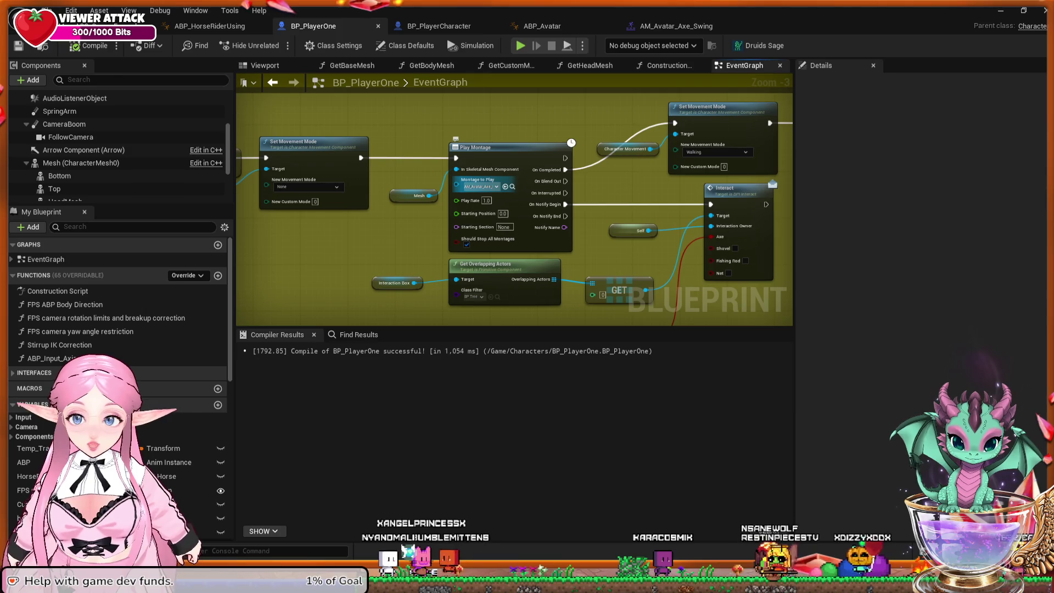
pyautogui.moveTo(514, 209); pyautogui.dragTo(436, 222)
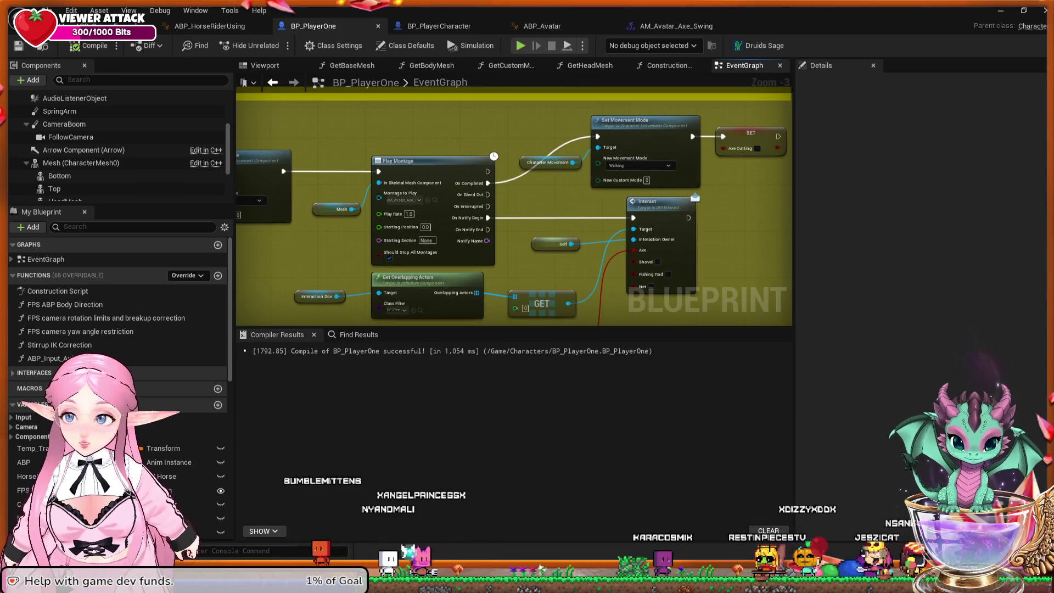
pyautogui.hotkey('ctrl', 'Tab')
# Inspect the Blend Poses (ENUM_ItemType) node and Axe slot layered blends, then compile ABP_HorseRiderUsing.
pyautogui.scroll(-2, 493, 246)
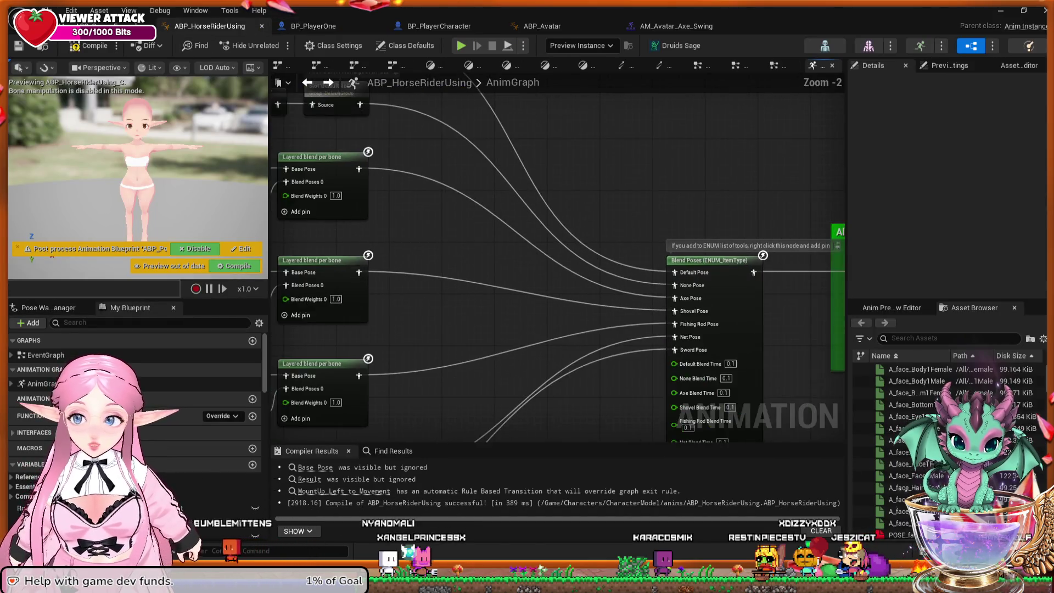
pyautogui.moveTo(654, 317); pyautogui.dragTo(459, 228)
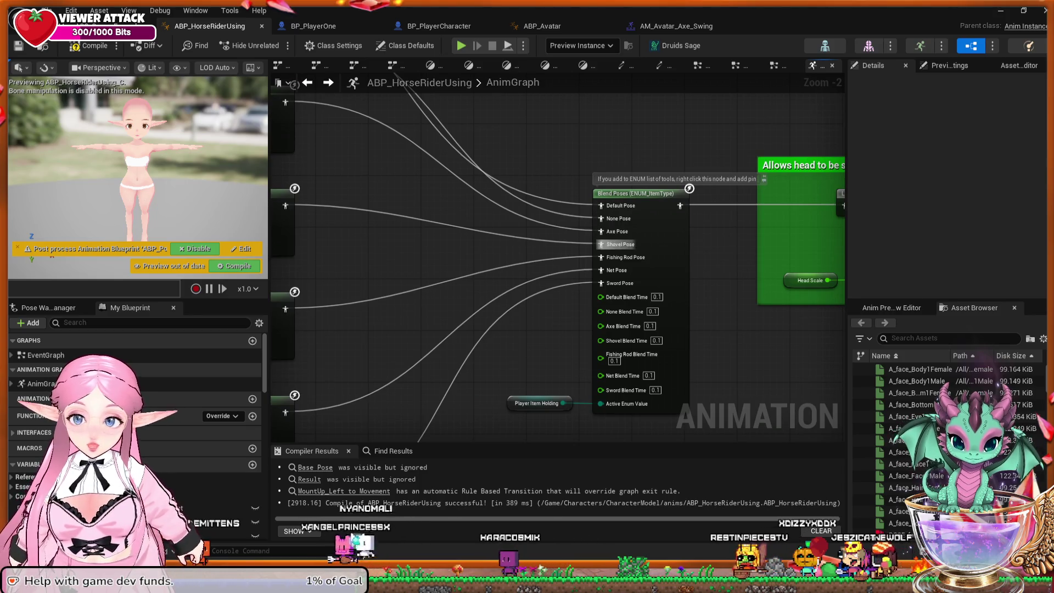
pyautogui.moveTo(417, 313)
pyautogui.mouseDown()
pyautogui.moveTo(536, 301)
pyautogui.moveTo(631, 273)
pyautogui.mouseUp()
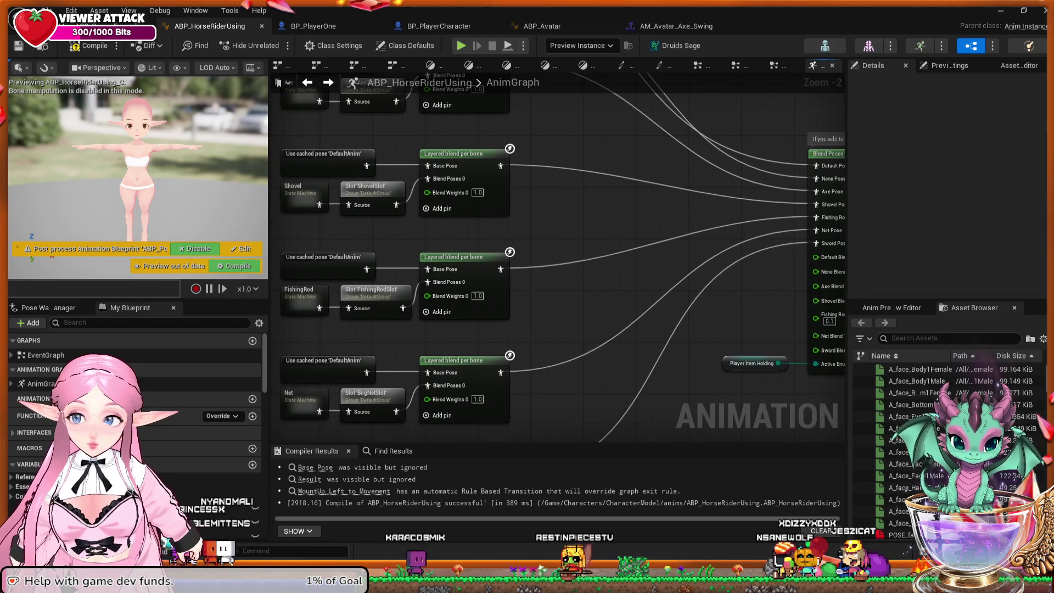
pyautogui.moveTo(471, 237); pyautogui.dragTo(540, 258)
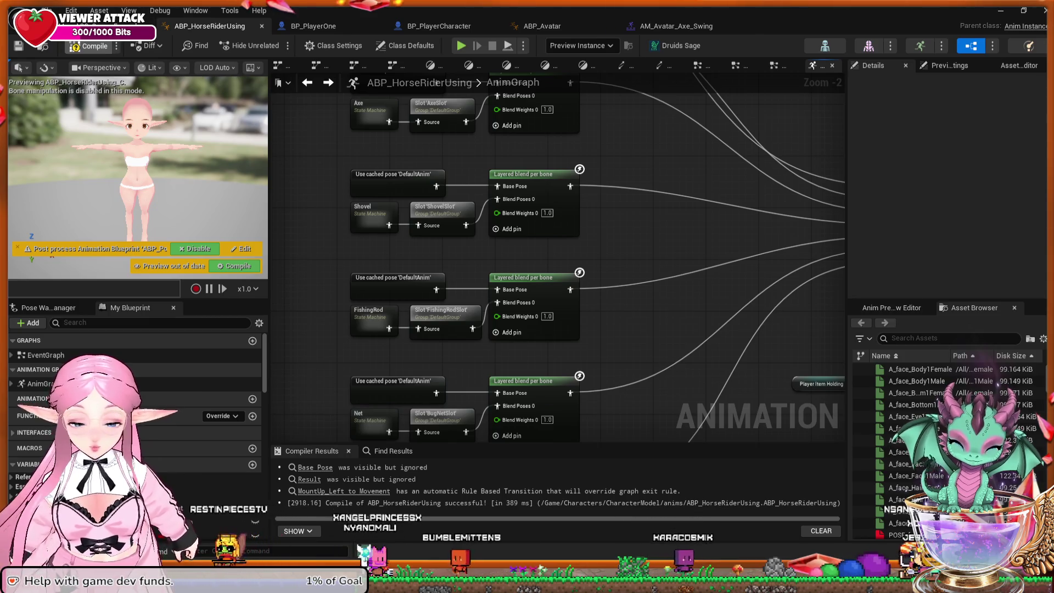
pyautogui.click(90, 45)
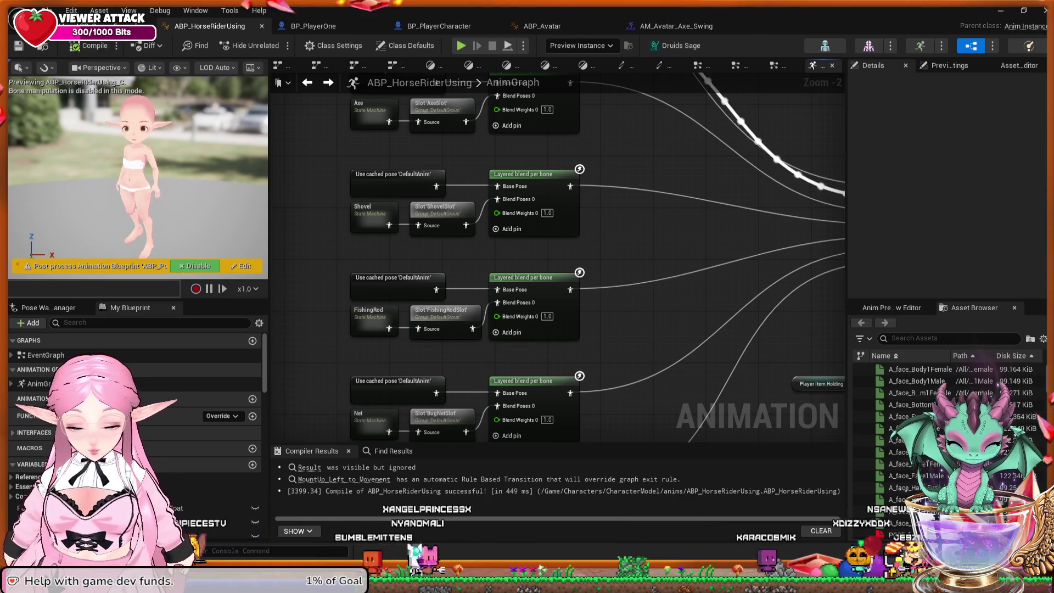
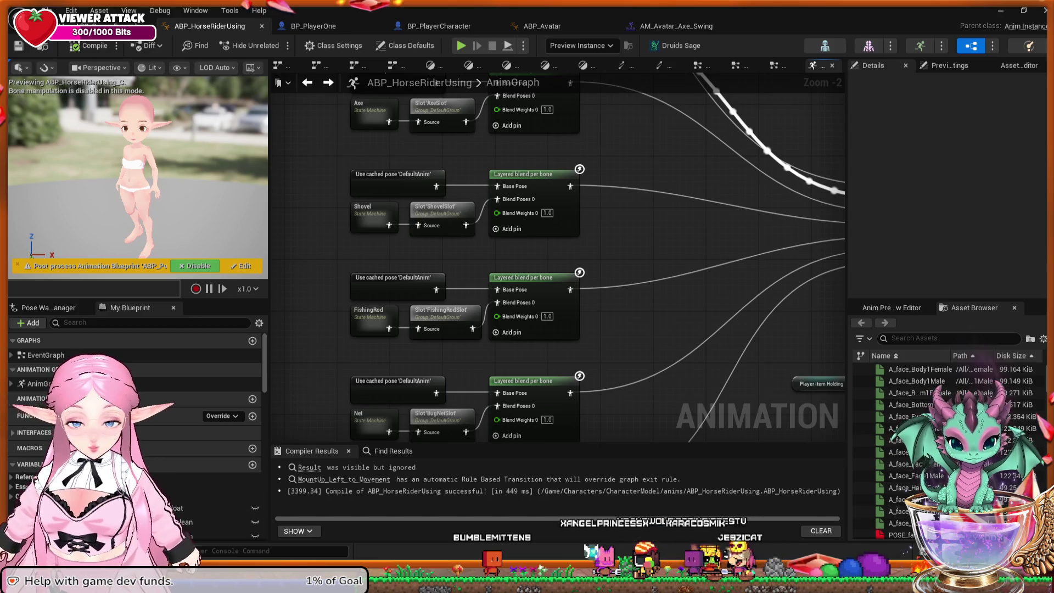
# Switch to BP_PlayerOne and frame the Axe Cutting comment's Branch and SET nodes.
pyautogui.click(313, 26)
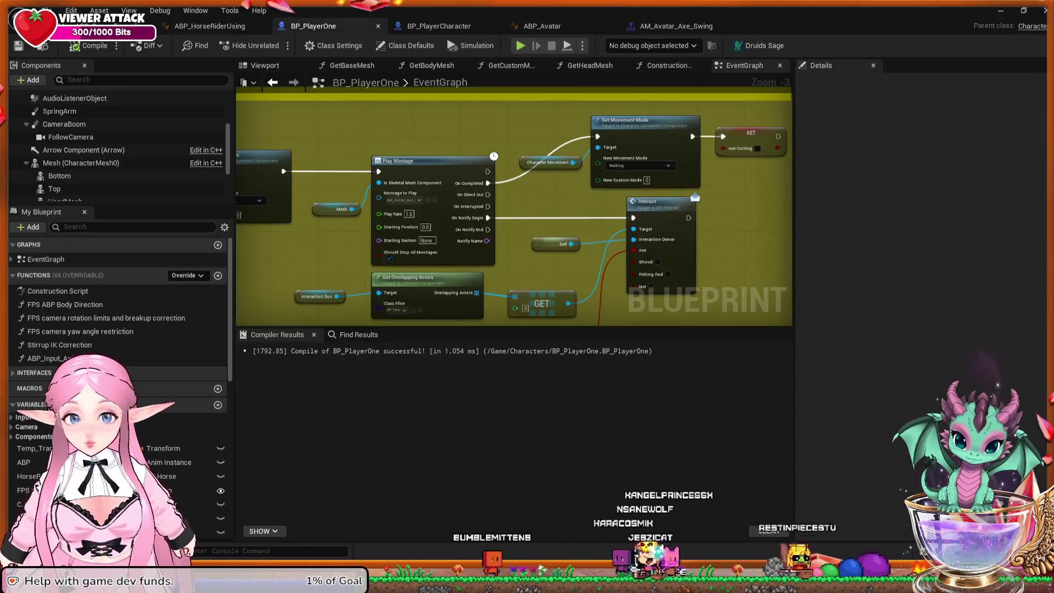
pyautogui.scroll(-2, 586, 157)
pyautogui.scroll(-1, 510, 185)
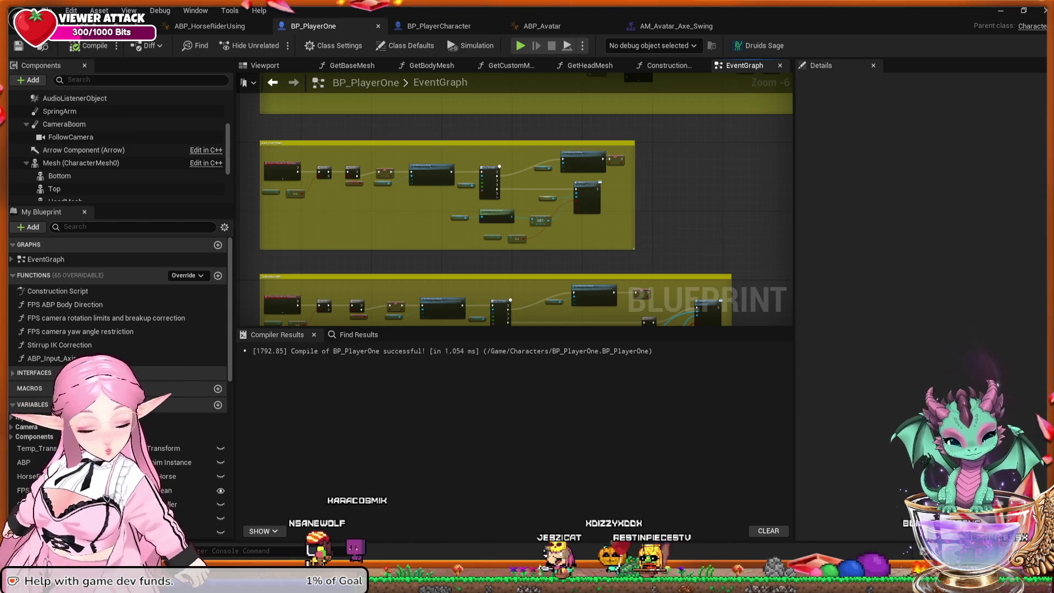
pyautogui.scroll(2, 542, 119)
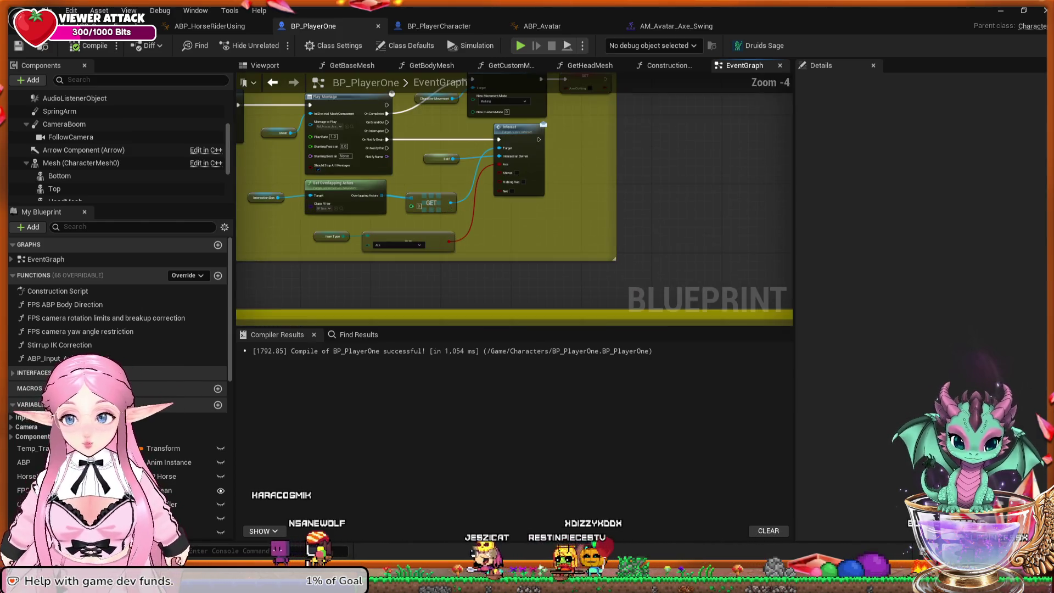
pyautogui.moveTo(666, 282); pyautogui.dragTo(694, 290)
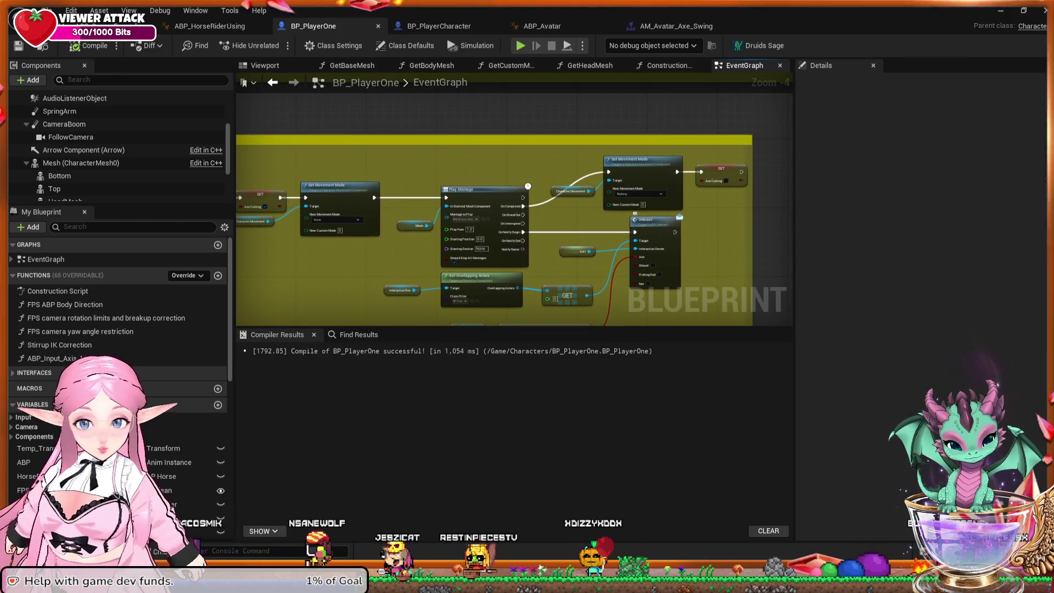
pyautogui.moveTo(514, 230); pyautogui.dragTo(725, 243)
pyautogui.scroll(1, 332, 258)
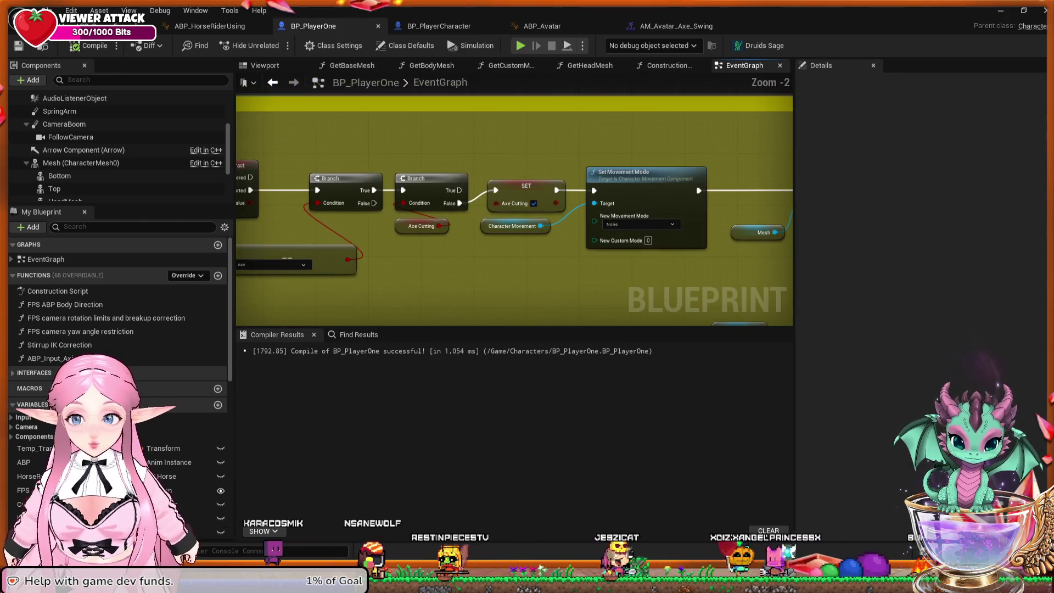
pyautogui.scroll(1, 514, 209)
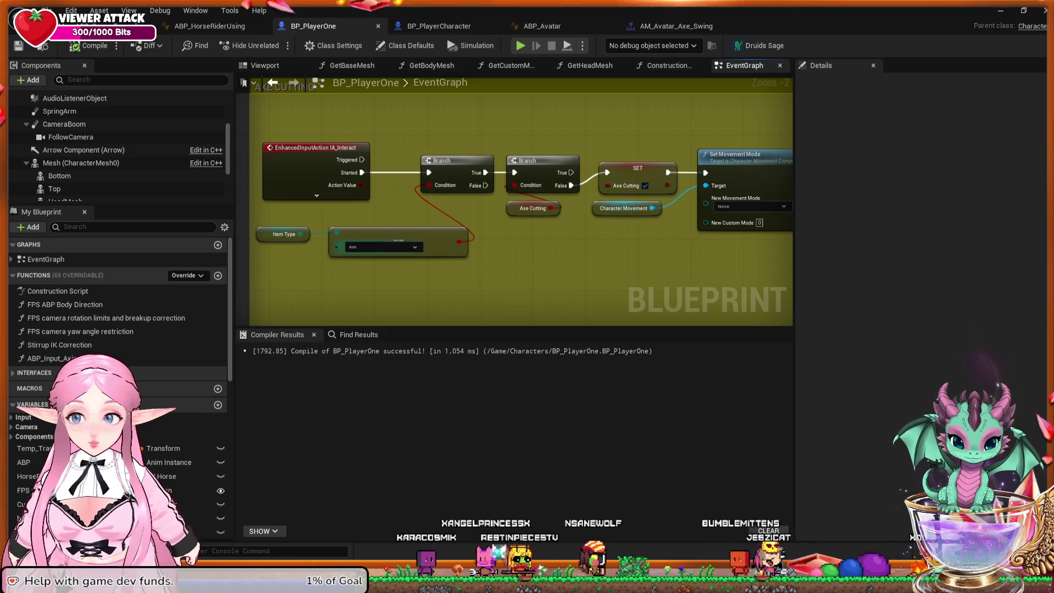
# Follow the execution chain through Set Movement Mode and Play Montage to the Interact node.
pyautogui.moveTo(417, 219); pyautogui.dragTo(258, 221)
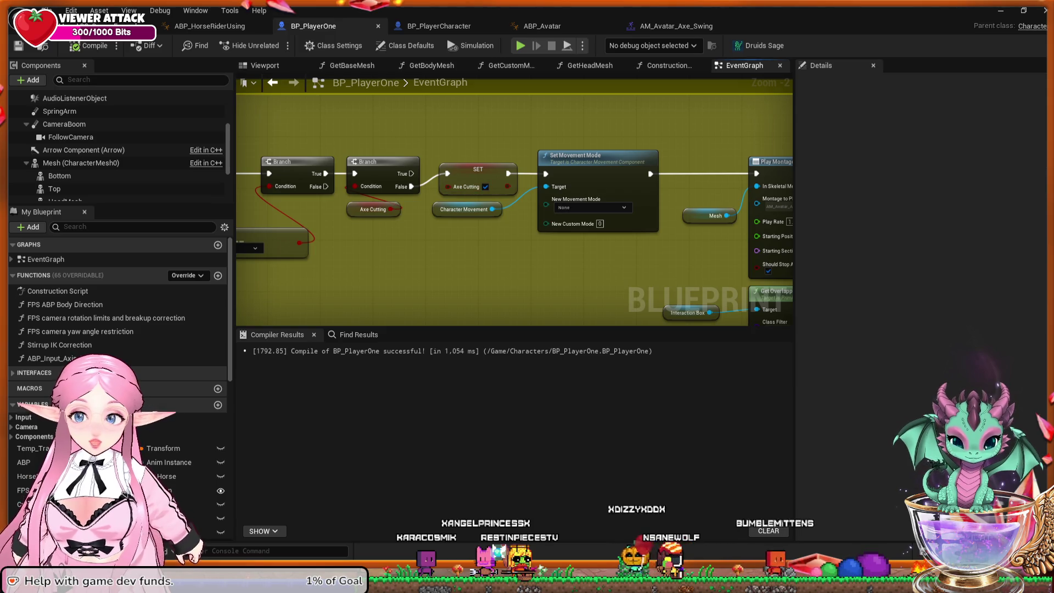
pyautogui.moveTo(516, 214); pyautogui.dragTo(386, 204)
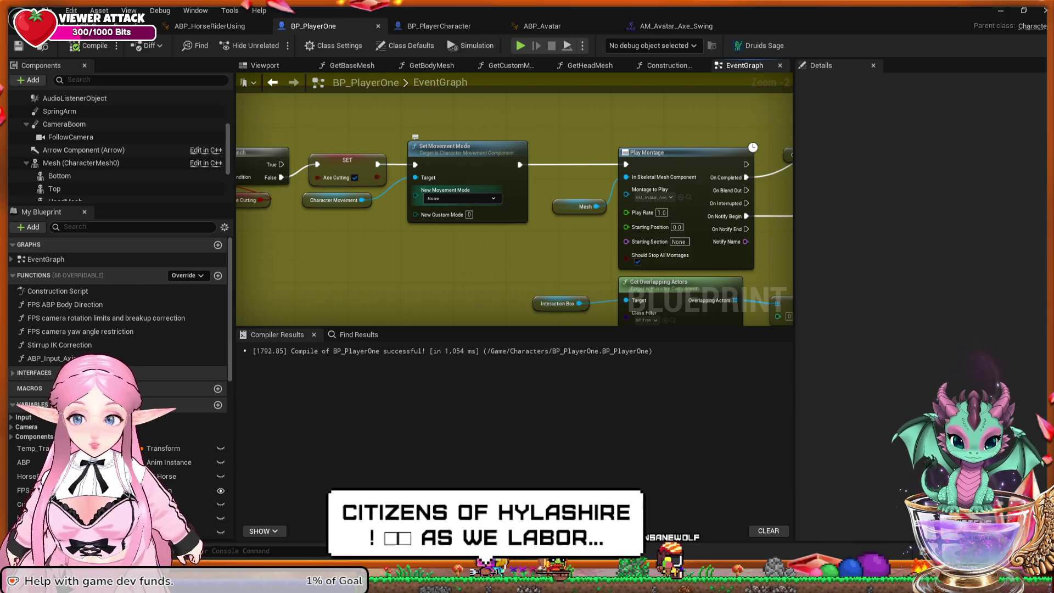
pyautogui.moveTo(547, 242); pyautogui.dragTo(419, 222)
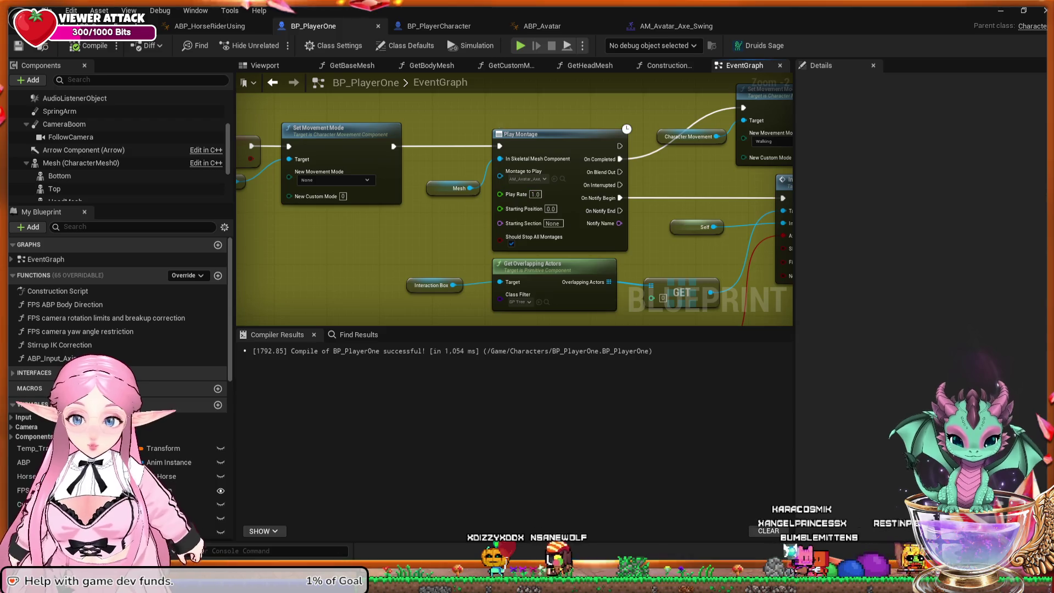
pyautogui.moveTo(419, 222); pyautogui.dragTo(254, 244)
pyautogui.moveTo(514, 208); pyautogui.dragTo(403, 222)
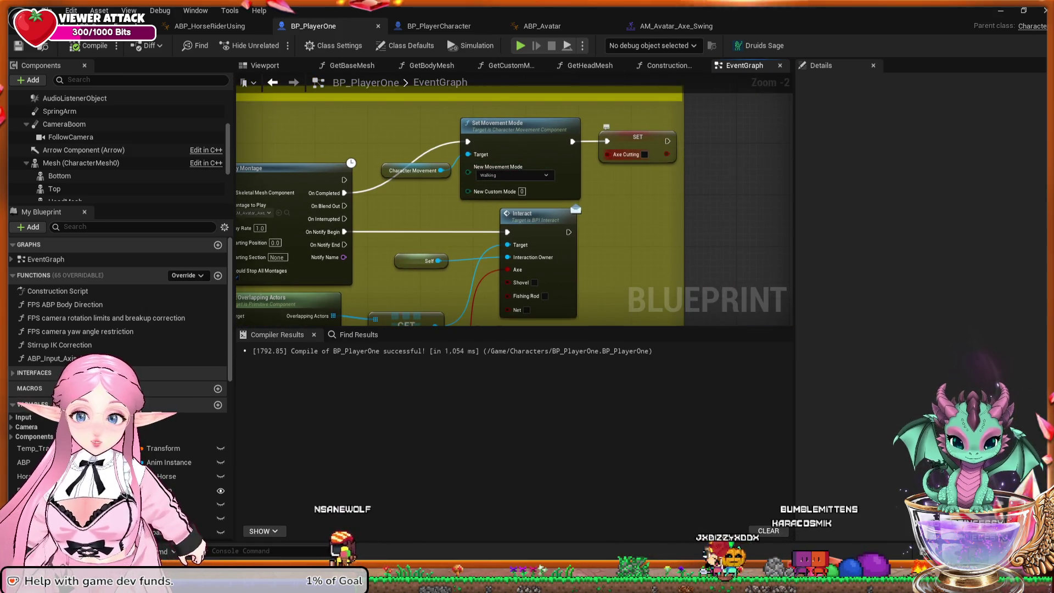
pyautogui.scroll(-2, 514, 208)
pyautogui.moveTo(514, 209)
pyautogui.mouseDown()
pyautogui.moveTo(501, 299)
pyautogui.moveTo(560, 280)
pyautogui.moveTo(559, 308)
pyautogui.moveTo(605, 321)
pyautogui.mouseUp()
pyautogui.moveTo(661, 190)
pyautogui.mouseDown()
pyautogui.moveTo(371, 113)
pyautogui.moveTo(340, 140)
pyautogui.moveTo(126, 165)
pyautogui.mouseUp()
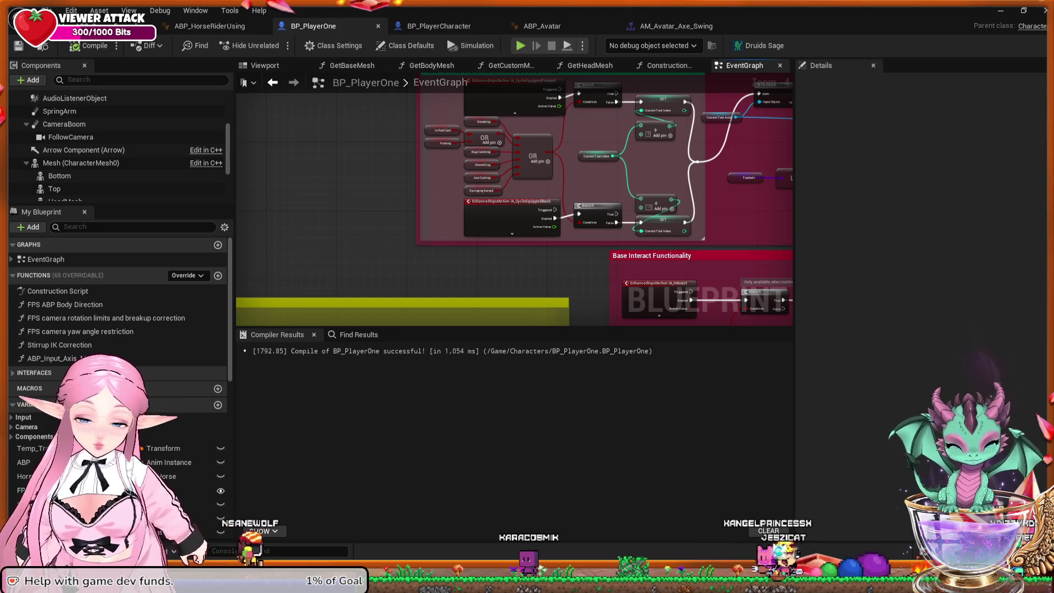
# Survey the Cycle through tools and Base Interact Functionality groups, from Actor Has Tag checks to Play Montage.
pyautogui.moveTo(549, 165)
pyautogui.mouseDown()
pyautogui.moveTo(470, 242)
pyautogui.moveTo(426, 258)
pyautogui.mouseUp()
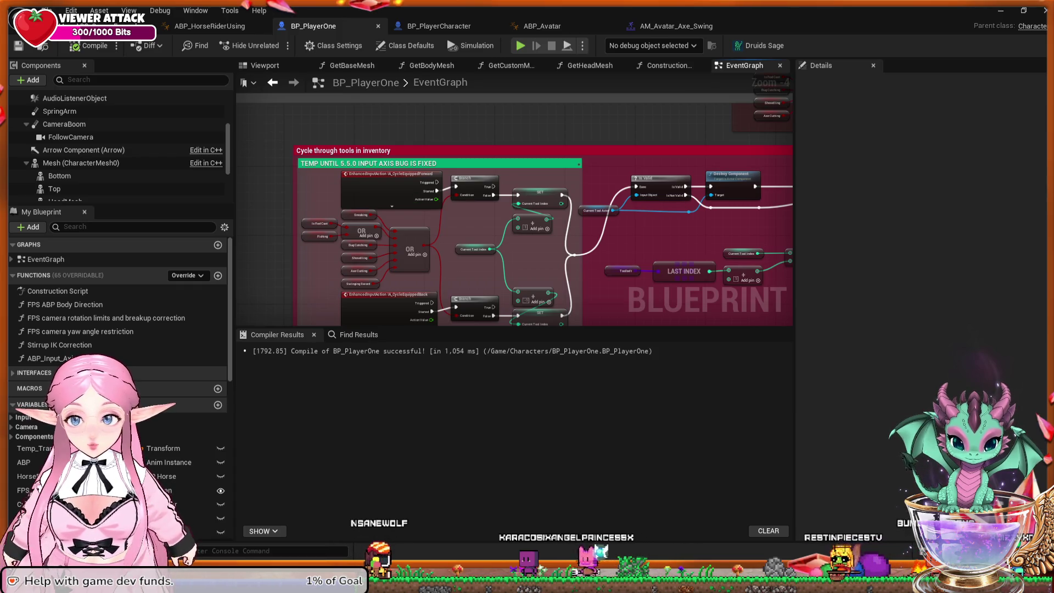
pyautogui.moveTo(494, 264); pyautogui.dragTo(462, 99)
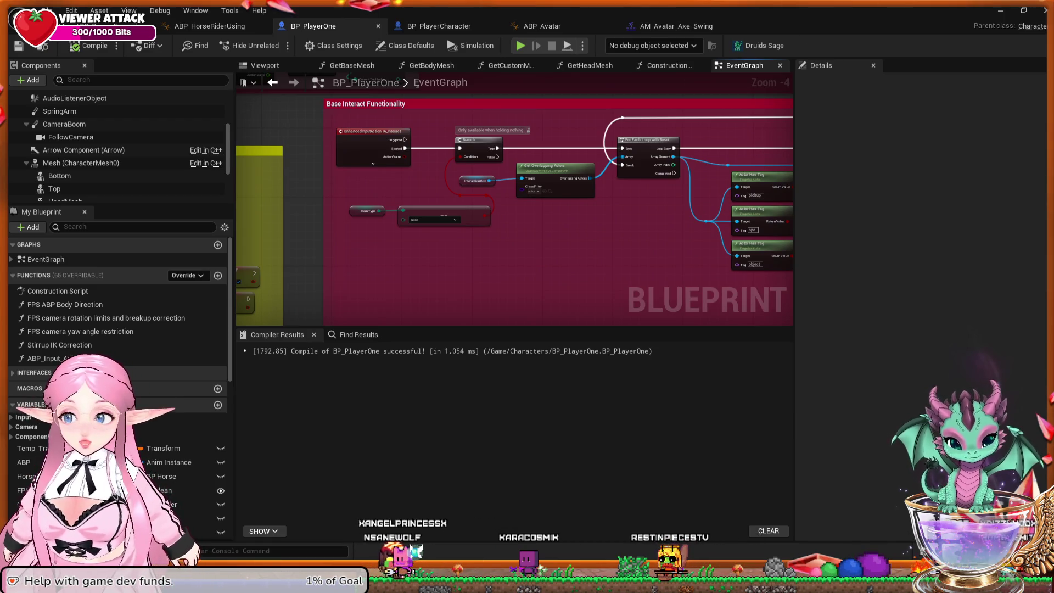
pyautogui.scroll(2, 472, 115)
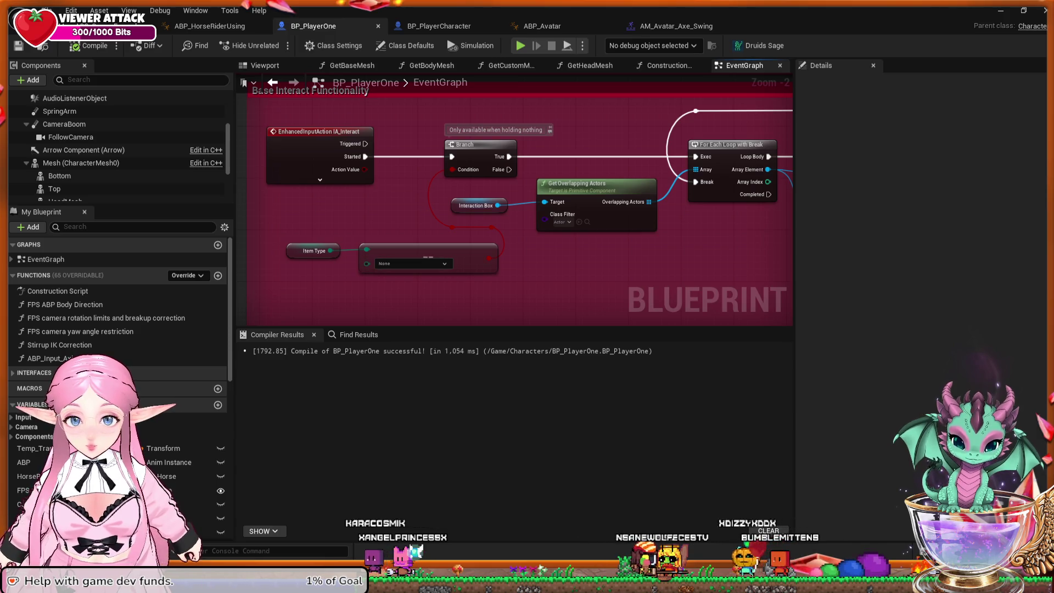
pyautogui.moveTo(494, 247); pyautogui.dragTo(241, 233)
pyautogui.moveTo(732, 286); pyautogui.dragTo(572, 252)
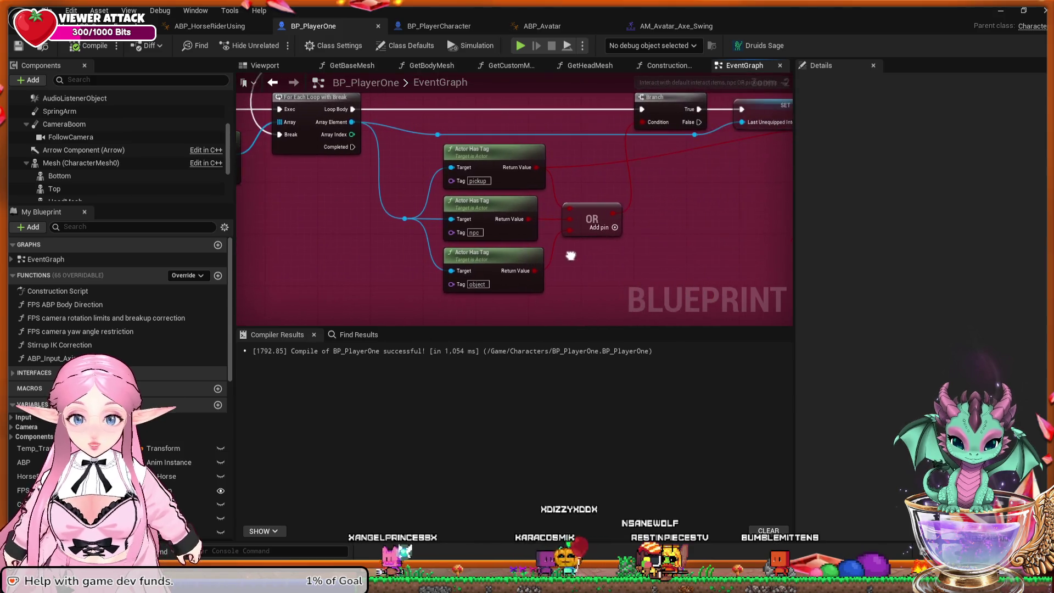
pyautogui.moveTo(677, 249)
pyautogui.mouseDown()
pyautogui.moveTo(573, 270)
pyautogui.moveTo(538, 252)
pyautogui.moveTo(374, 242)
pyautogui.mouseUp()
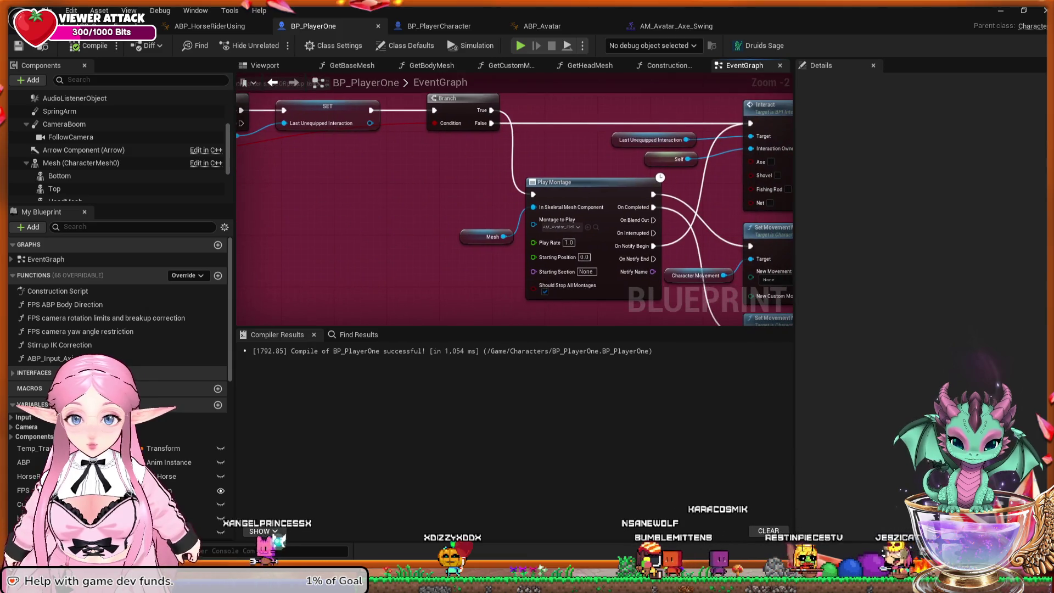
pyautogui.moveTo(453, 262)
pyautogui.mouseDown()
pyautogui.moveTo(297, 257)
pyautogui.moveTo(268, 191)
pyautogui.moveTo(273, 126)
pyautogui.moveTo(300, 192)
pyautogui.moveTo(307, 168)
pyautogui.mouseUp()
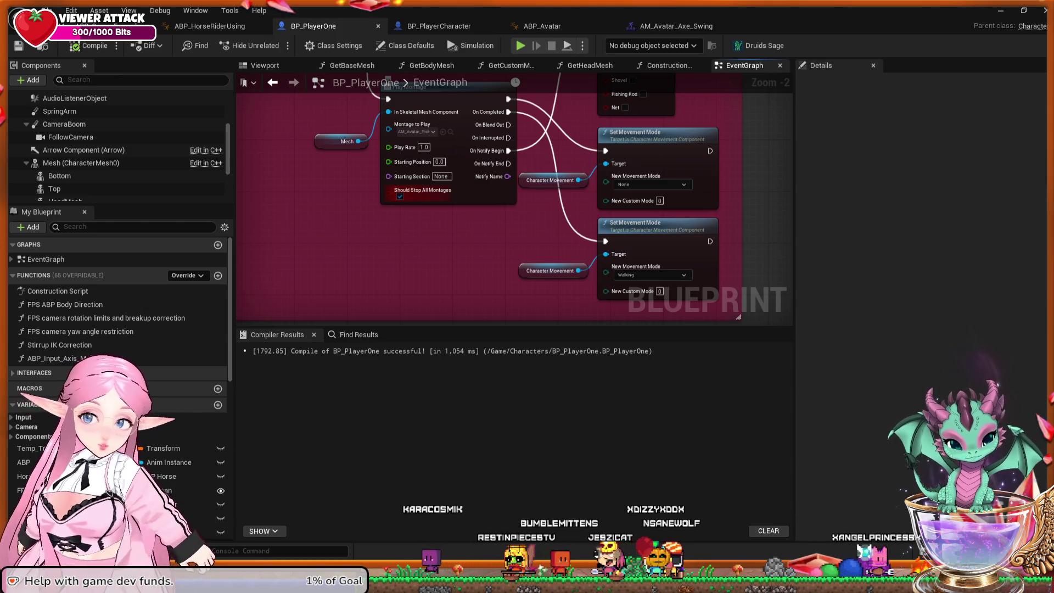
# Zoom out over the interact logic, then return to ABP_HorseRiderUsing.
pyautogui.scroll(-1, 375, 198)
pyautogui.scroll(-1, 502, 94)
pyautogui.moveTo(502, 93)
pyautogui.mouseDown()
pyautogui.moveTo(452, 259)
pyautogui.moveTo(430, 164)
pyautogui.moveTo(628, 242)
pyautogui.moveTo(477, 222)
pyautogui.moveTo(527, 297)
pyautogui.moveTo(516, 143)
pyautogui.moveTo(494, 297)
pyautogui.moveTo(483, 192)
pyautogui.moveTo(439, 219)
pyautogui.mouseUp()
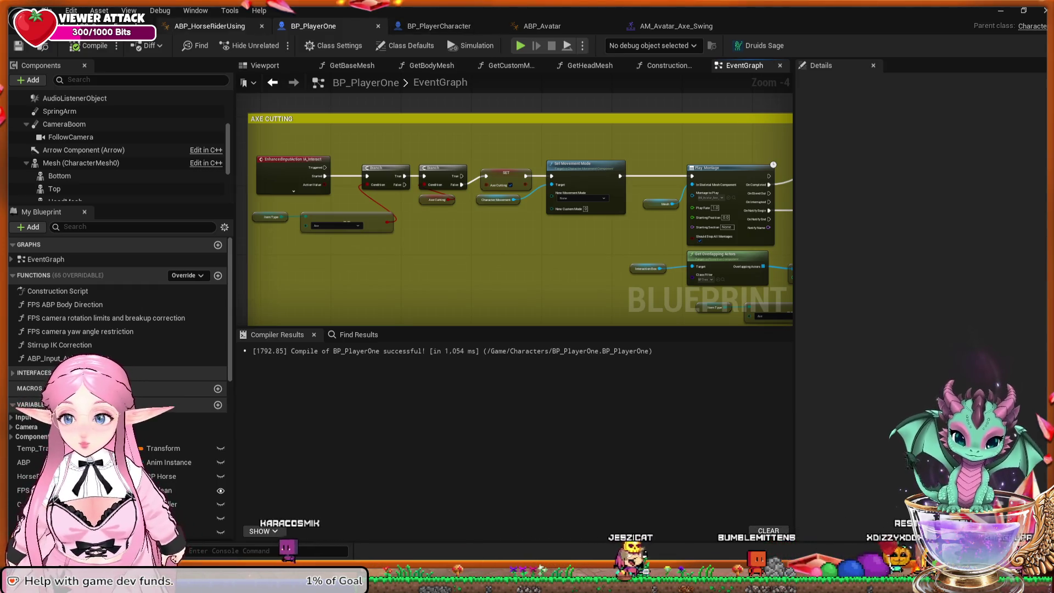
pyautogui.click(209, 26)
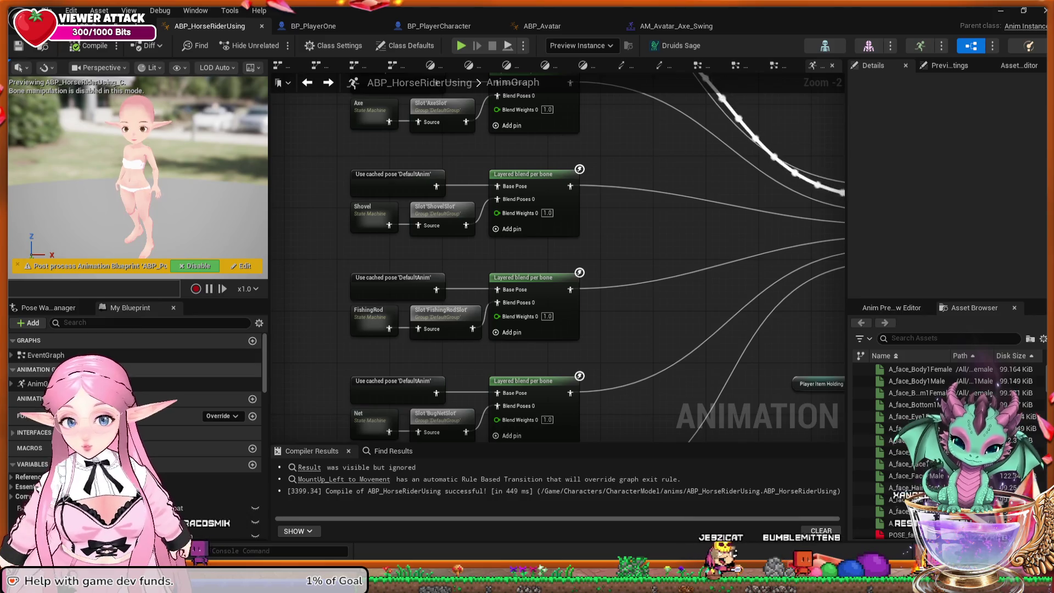
# Open ABP_HorseRiderUsing's EventGraph and frame Cast To BP_PlayerOne with its IsFishing and IsAxeCutting SET nodes.
pyautogui.doubleClick(46, 356)
pyautogui.moveTo(323, 240)
pyautogui.mouseDown()
pyautogui.moveTo(485, 287)
pyautogui.moveTo(508, 306)
pyautogui.moveTo(590, 317)
pyautogui.mouseUp()
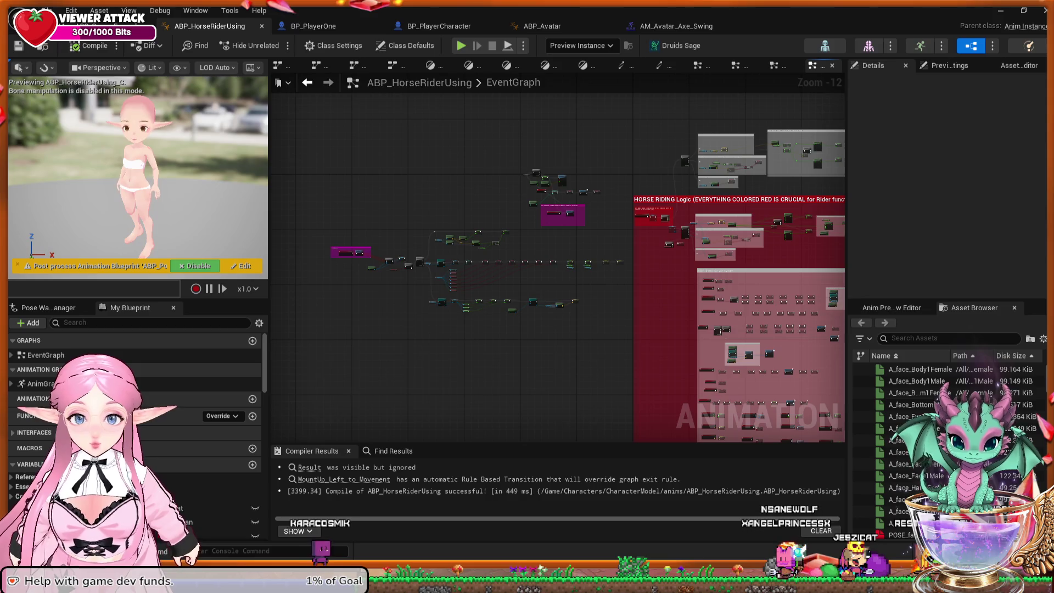
pyautogui.scroll(7, 506, 348)
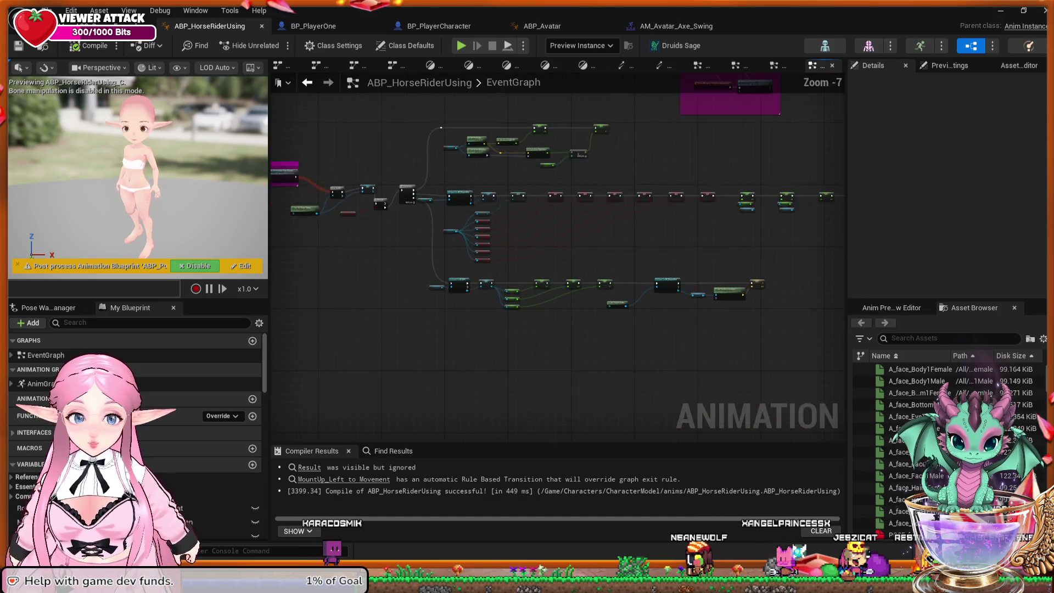
pyautogui.moveTo(370, 308)
pyautogui.mouseDown()
pyautogui.moveTo(595, 419)
pyautogui.moveTo(572, 402)
pyautogui.moveTo(526, 399)
pyautogui.moveTo(551, 426)
pyautogui.mouseUp()
pyautogui.scroll(1, 527, 400)
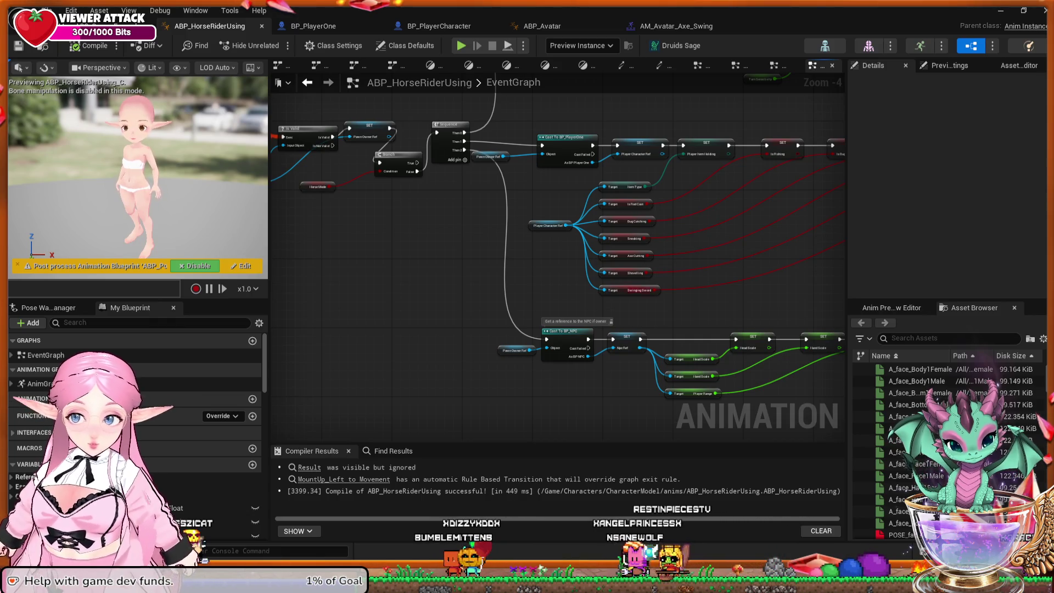
pyautogui.moveTo(840, 238); pyautogui.dragTo(584, 302)
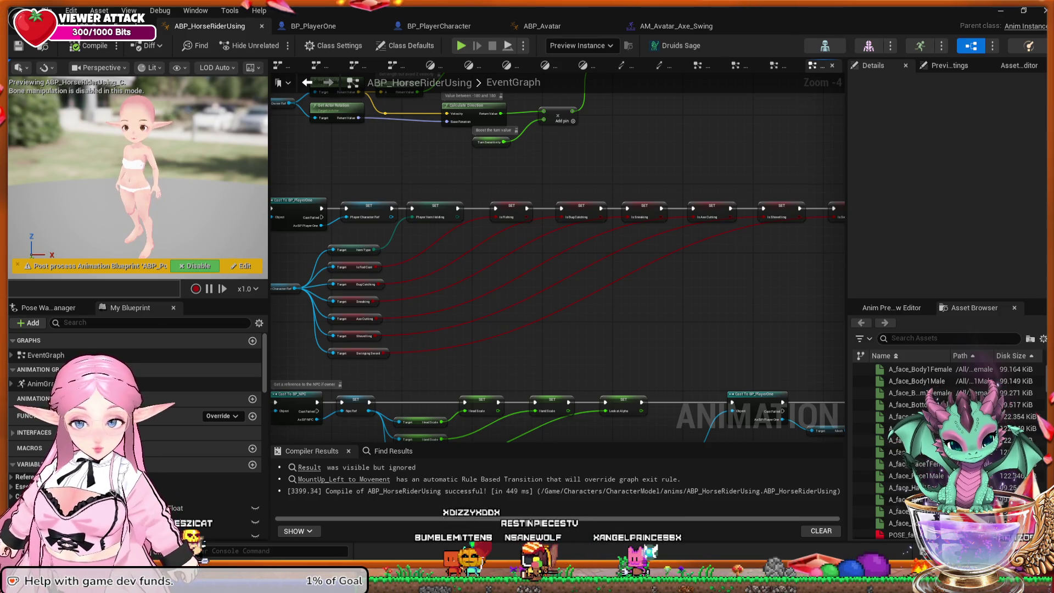
pyautogui.moveTo(340, 385); pyautogui.dragTo(373, 379)
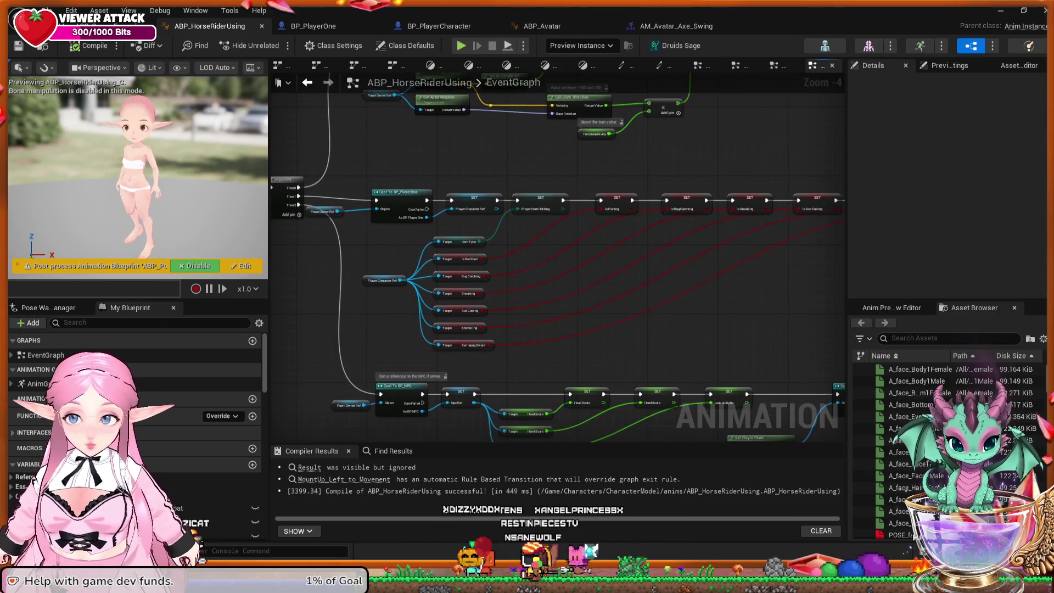
pyautogui.scroll(1, 372, 380)
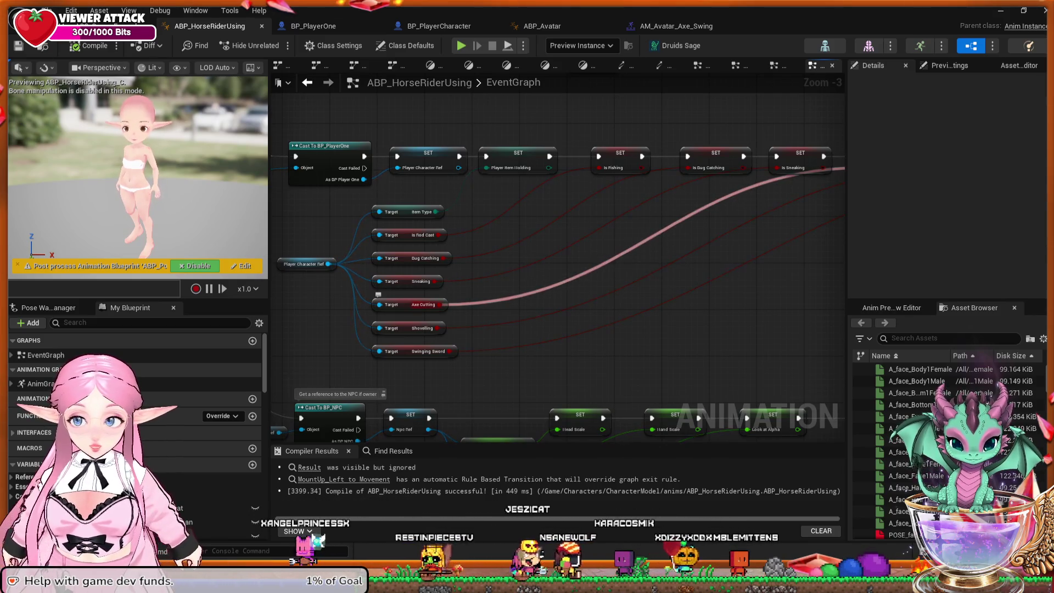
# Frame the row of SET nodes and drag off Is Axe Cutting's exec pin to add a Print String.
pyautogui.moveTo(378, 295); pyautogui.dragTo(188, 359)
pyautogui.scroll(3, 828, 197)
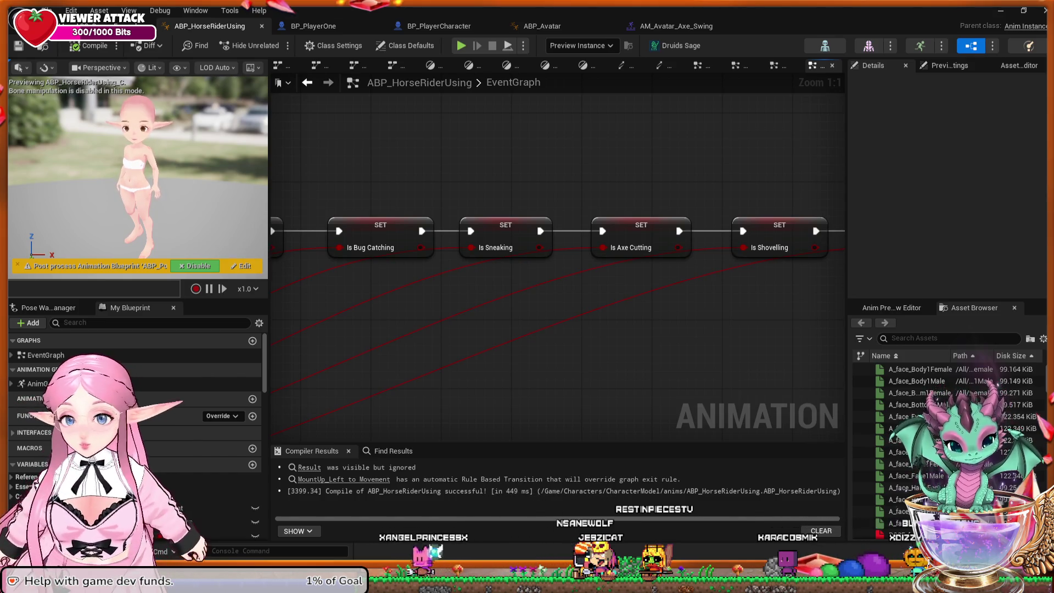
pyautogui.moveTo(549, 329); pyautogui.dragTo(439, 313)
pyautogui.moveTo(492, 273); pyautogui.dragTo(565, 247)
pyautogui.scroll(-2, 489, 313)
pyautogui.moveTo(489, 313); pyautogui.dragTo(539, 320)
pyautogui.moveTo(768, 209)
pyautogui.mouseDown()
pyautogui.moveTo(508, 292)
pyautogui.moveTo(412, 291)
pyautogui.mouseUp()
pyautogui.moveTo(608, 245); pyautogui.dragTo(634, 215)
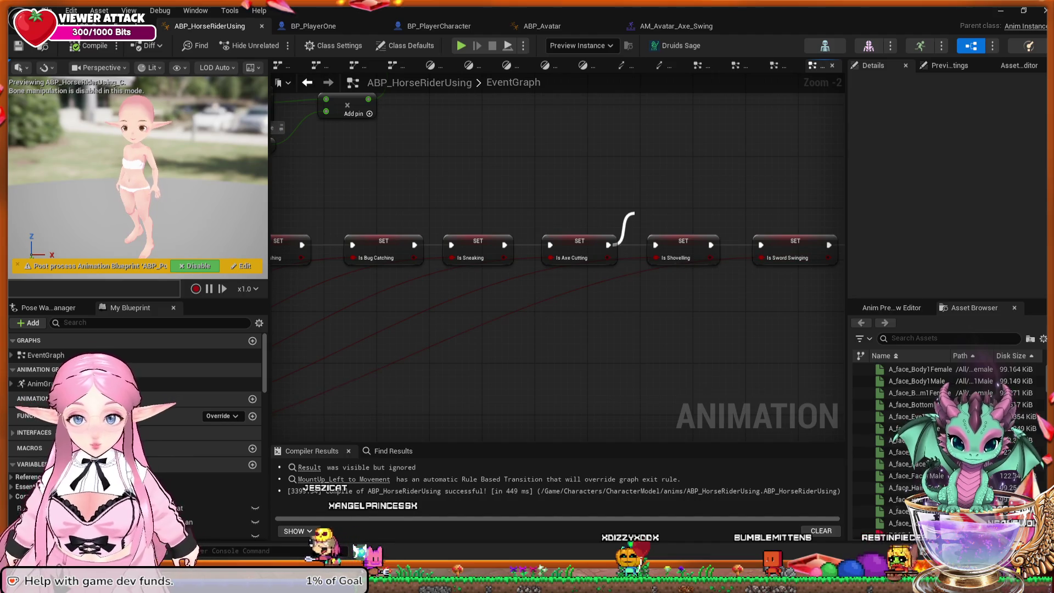
pyautogui.moveTo(634, 214); pyautogui.dragTo(625, 167)
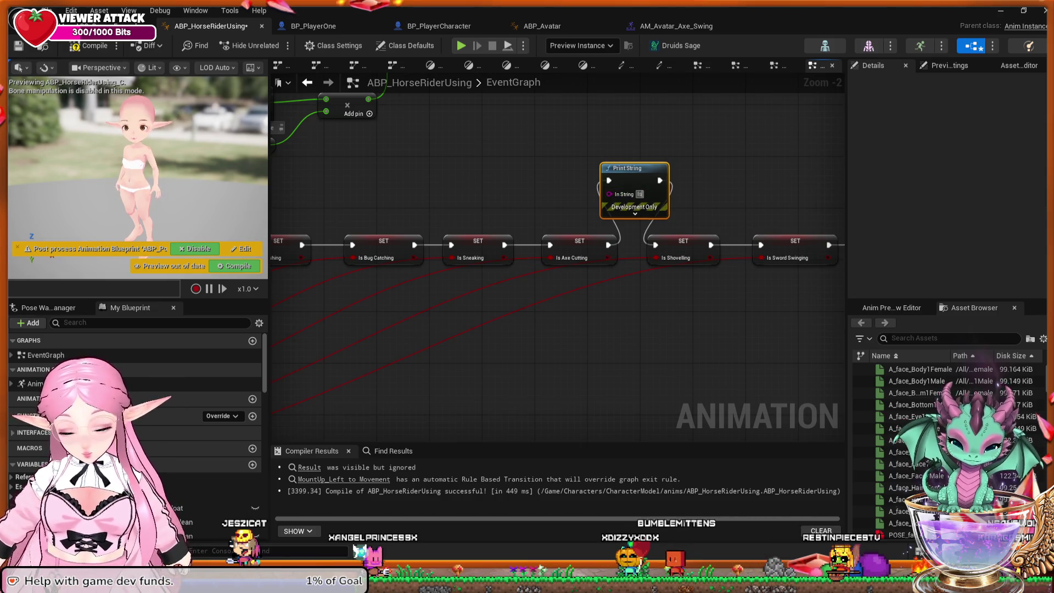
# Place a second Print String after Is Axe Cutting and chain the Hello Print String into it.
pyautogui.write('Is AxeCutting')
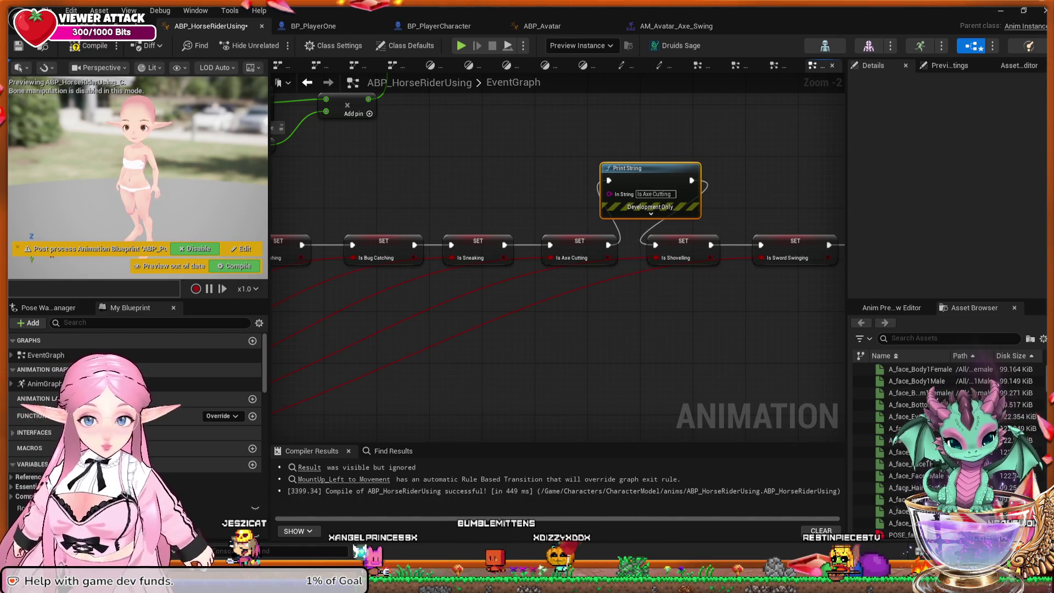
pyautogui.moveTo(655, 358)
pyautogui.mouseDown()
pyautogui.moveTo(718, 346)
pyautogui.moveTo(727, 328)
pyautogui.moveTo(835, 263)
pyautogui.moveTo(864, 260)
pyautogui.mouseUp()
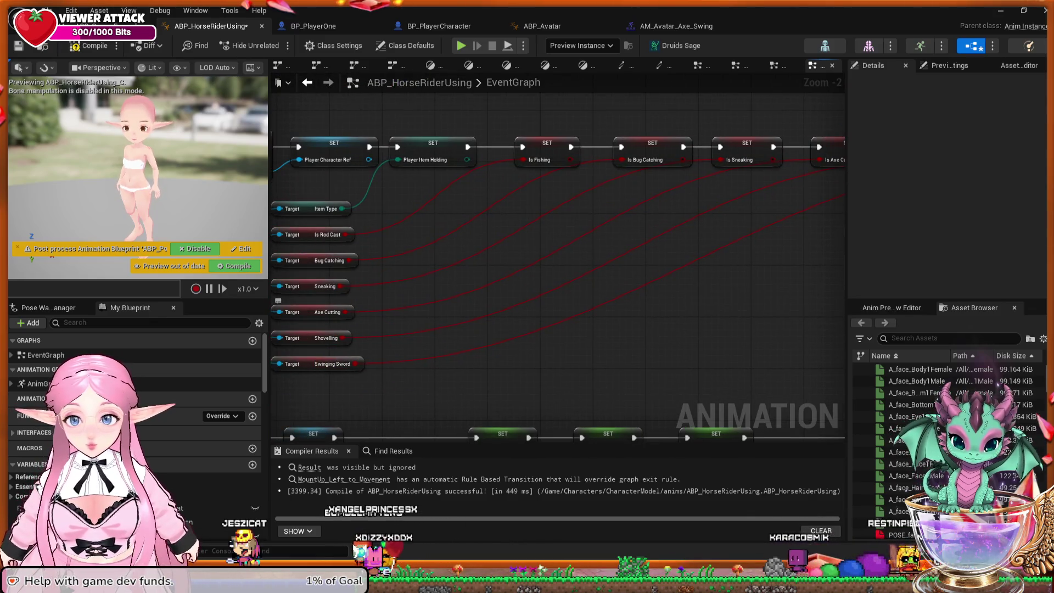
pyautogui.moveTo(345, 311)
pyautogui.mouseDown()
pyautogui.moveTo(444, 276)
pyautogui.moveTo(475, 277)
pyautogui.mouseUp()
pyautogui.moveTo(574, 274); pyautogui.dragTo(455, 287)
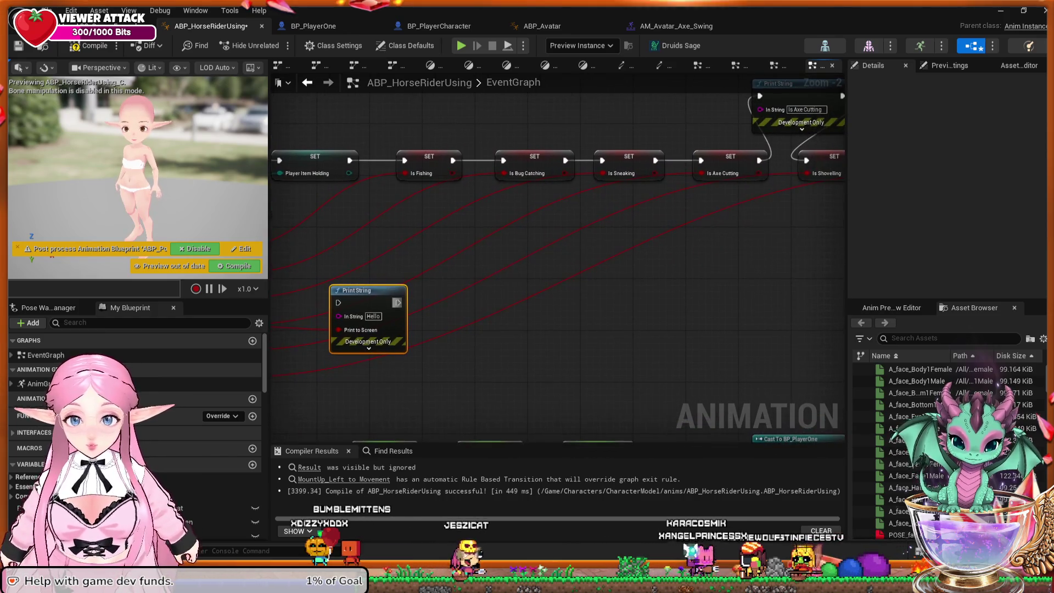
pyautogui.moveTo(357, 291); pyautogui.dragTo(681, 278)
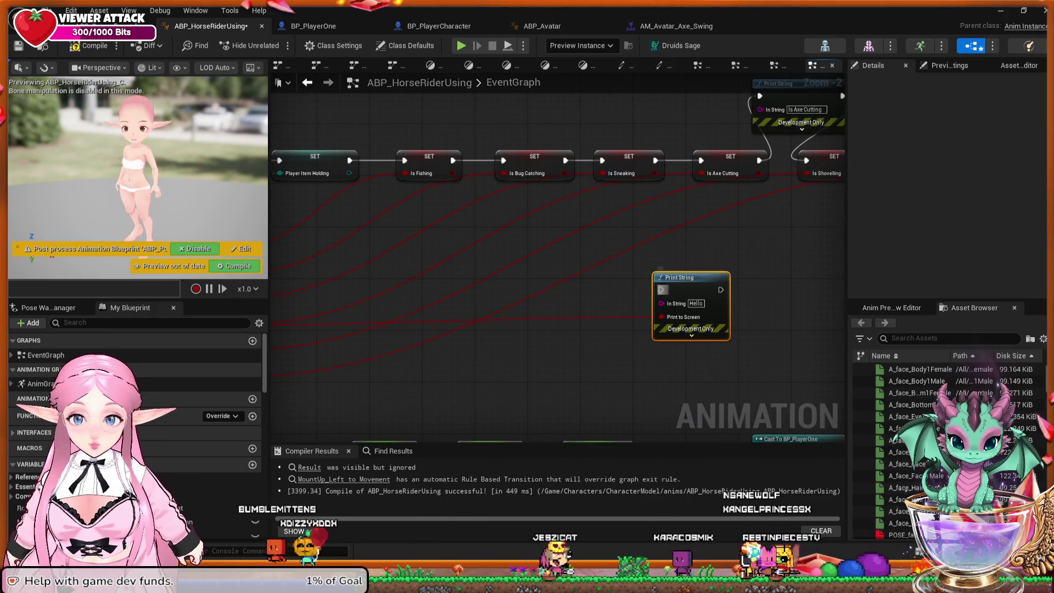
pyautogui.moveTo(760, 161); pyautogui.dragTo(661, 289)
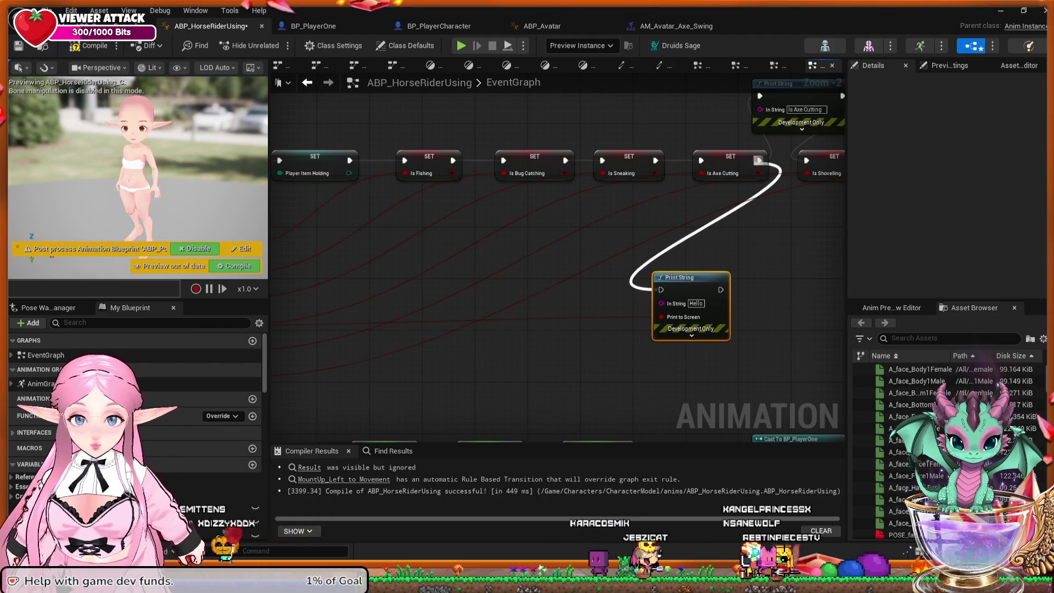
pyautogui.moveTo(721, 289); pyautogui.dragTo(760, 127)
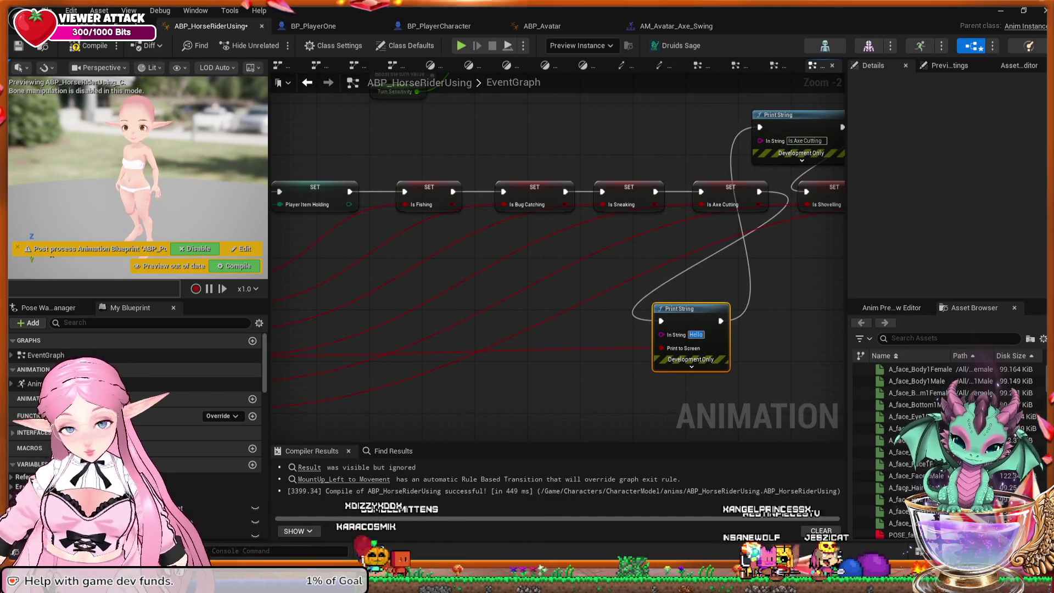
# Set the Print String text to 'Axe Cutting', compile, and return to the level editor.
pyautogui.write('A')
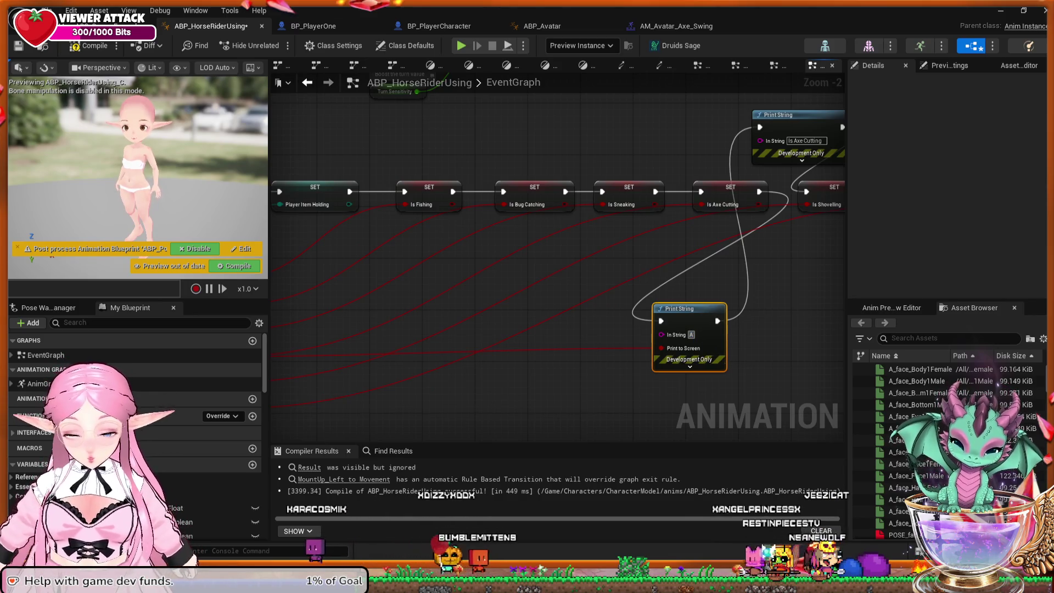
pyautogui.write('xe Cutting')
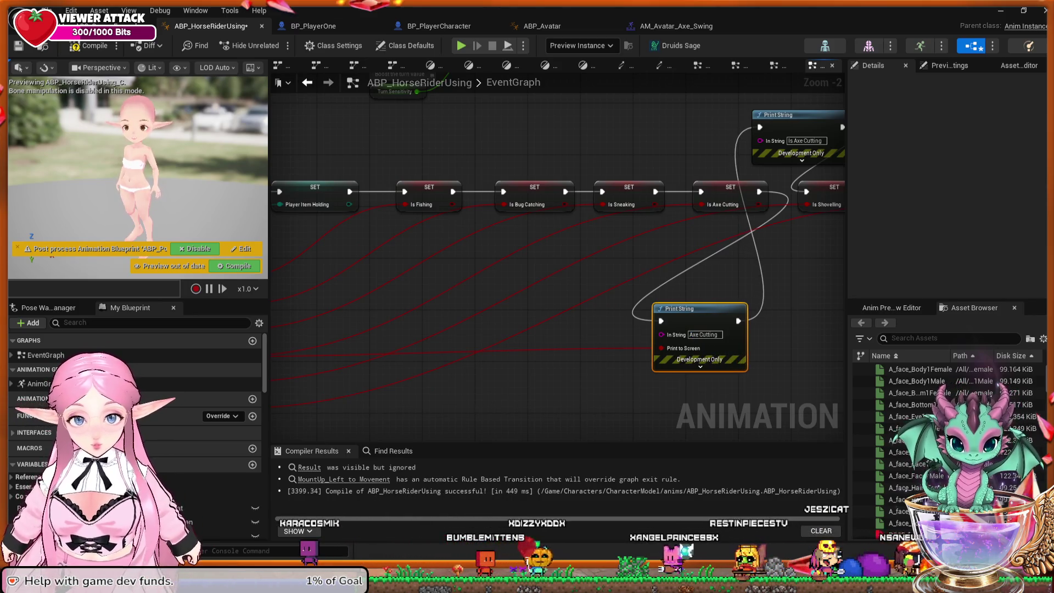
pyautogui.press('F7')
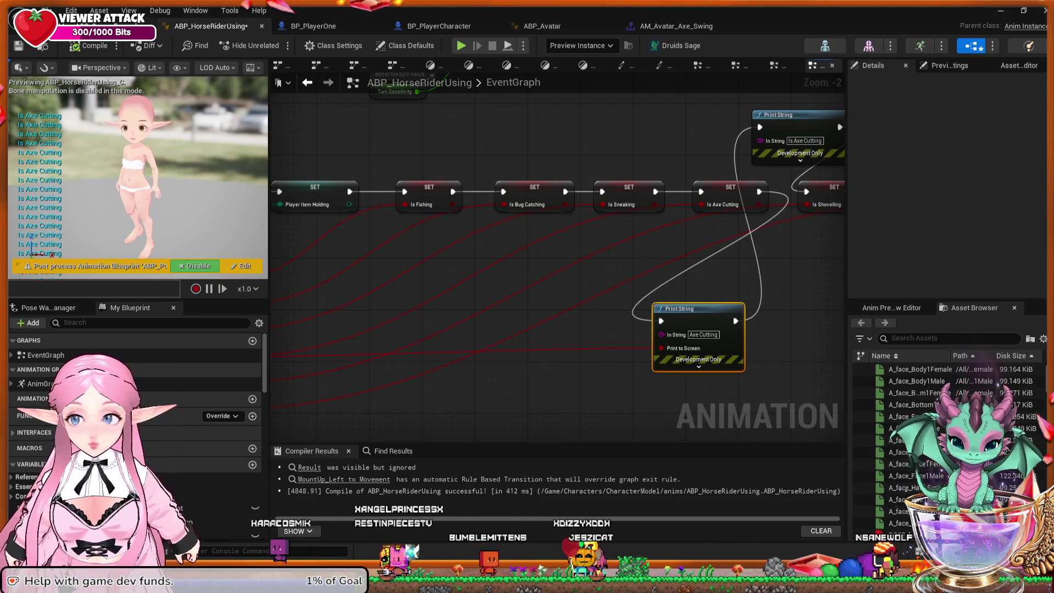
pyautogui.hotkey('ctrl', 'Tab')
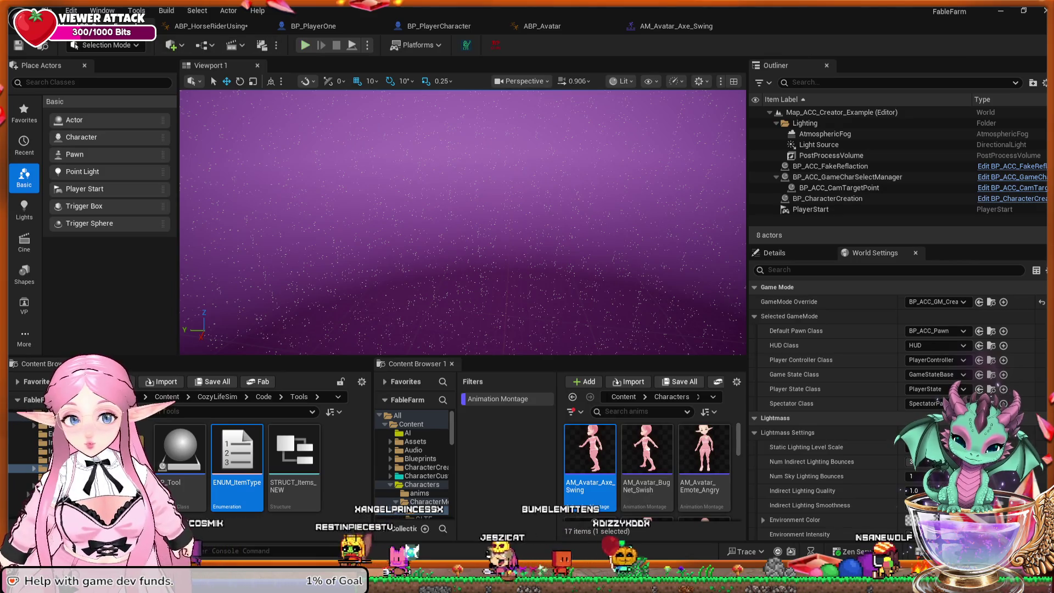
pyautogui.hotkey('alt', 'p')
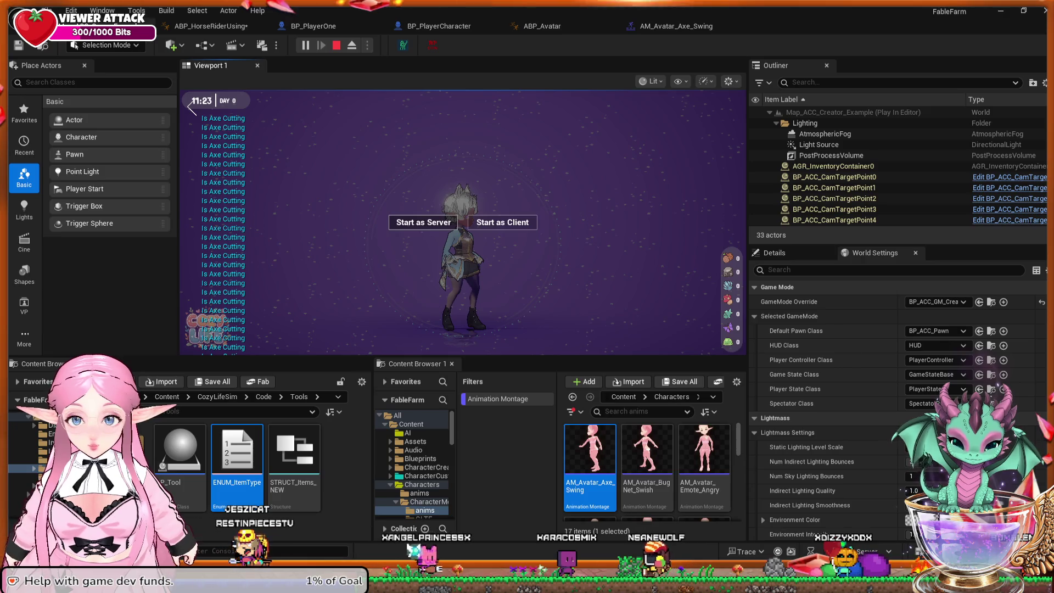
pyautogui.click(424, 222)
pyautogui.press('w')
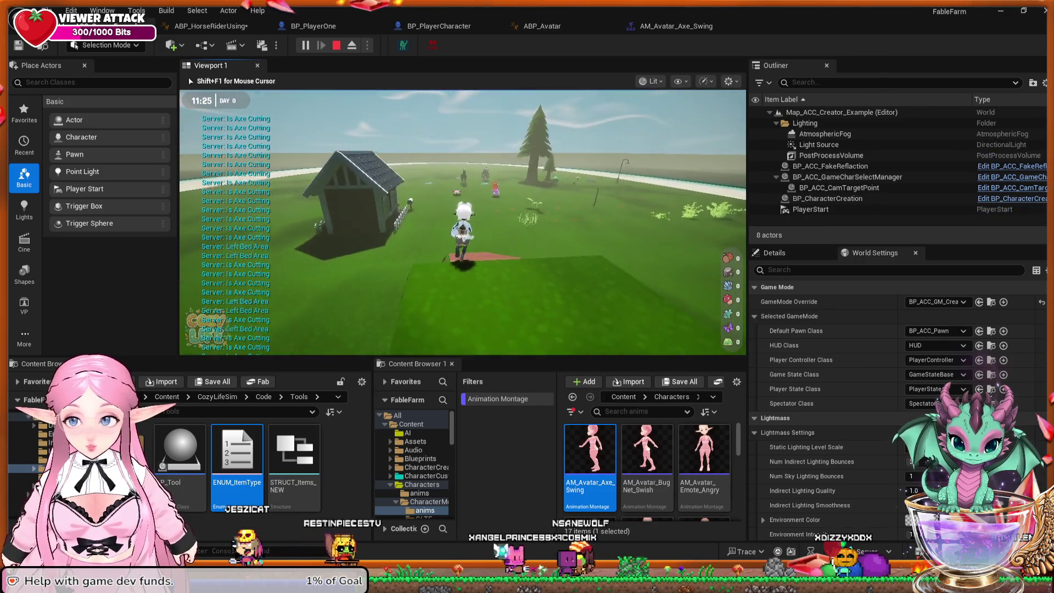
pyautogui.press('d')
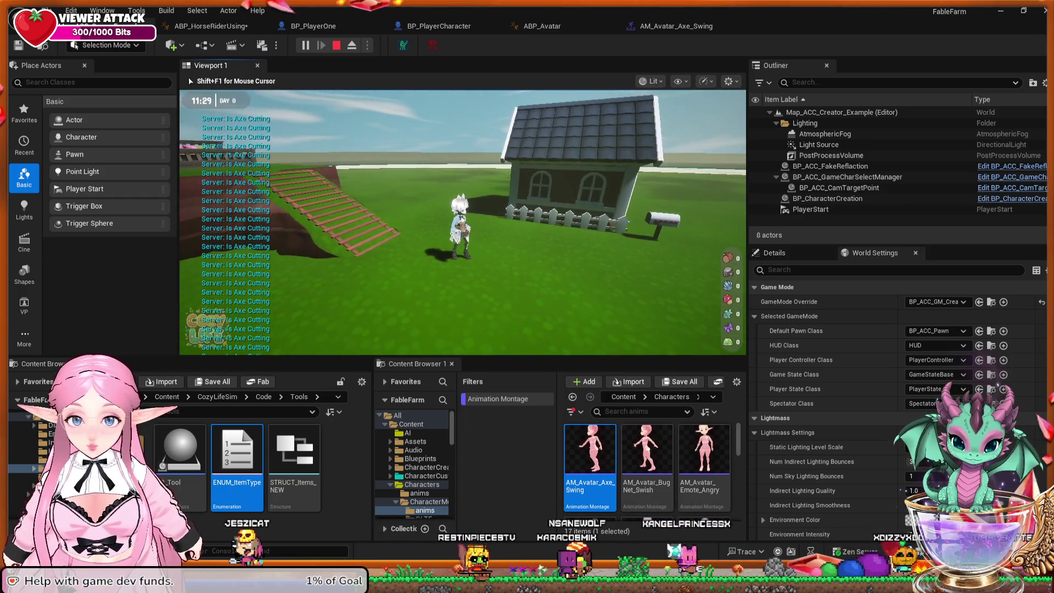
pyautogui.click(462, 223)
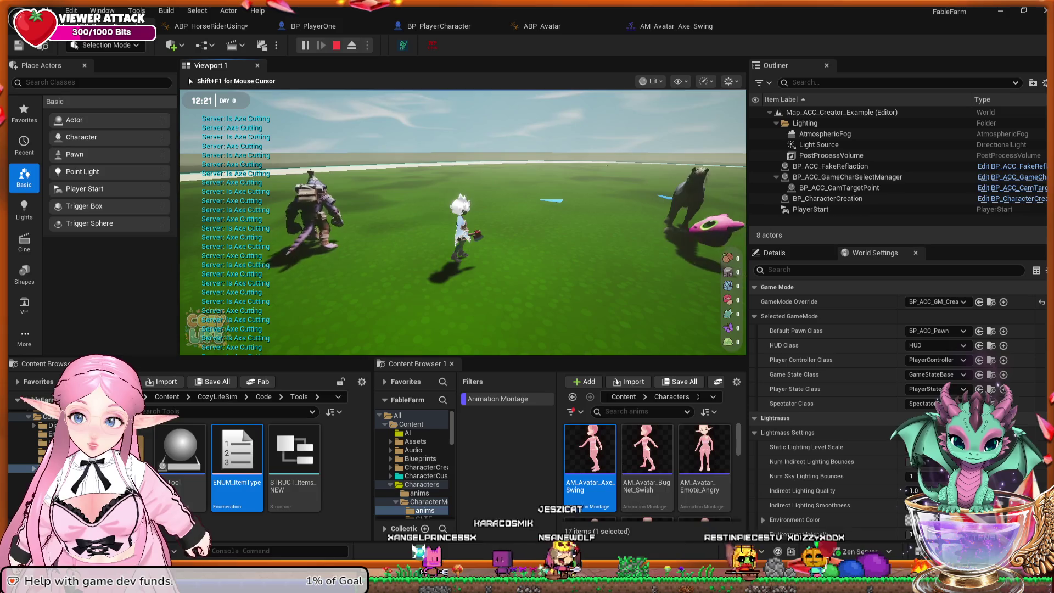
pyautogui.press('Escape')
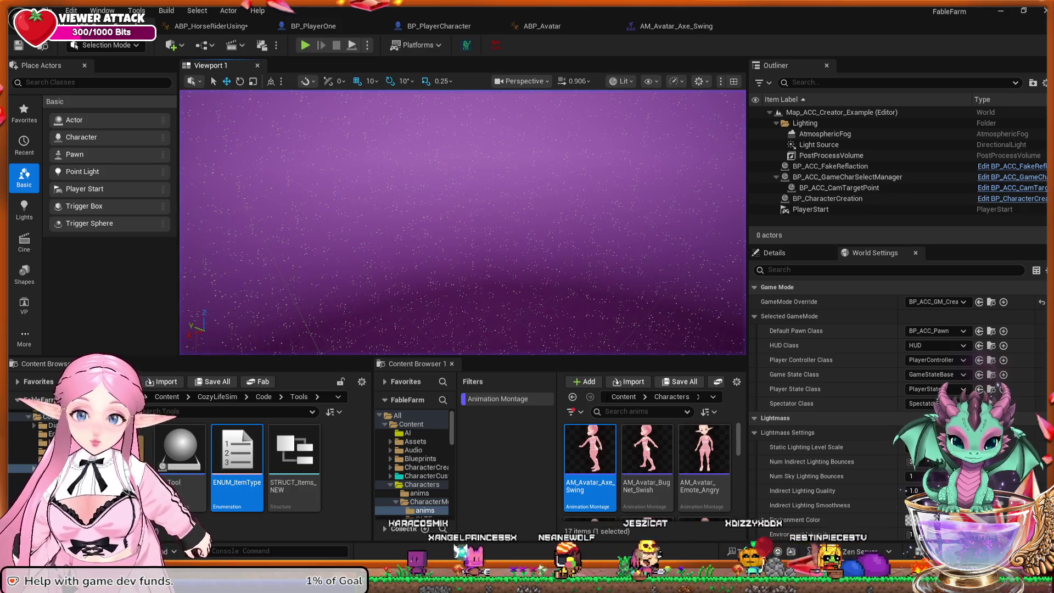
# Remove the upper Print String, wire the Axe Cutting print into Is Shovelling, recompile, and return.
pyautogui.click(211, 26)
pyautogui.moveTo(575, 266); pyautogui.dragTo(410, 289)
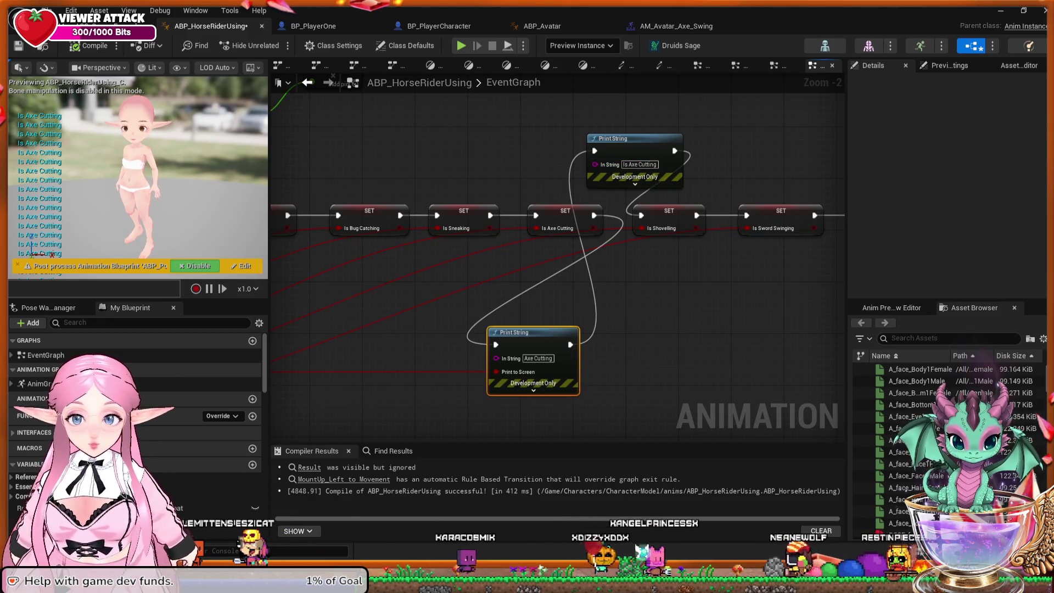
pyautogui.hotkey('ctrl', 'z')
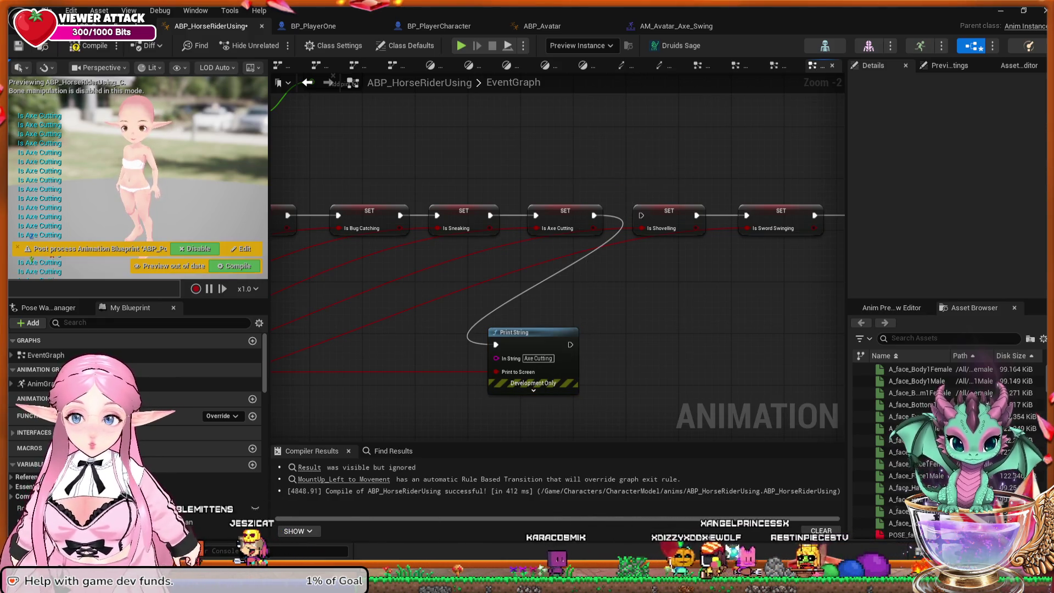
pyautogui.moveTo(570, 345); pyautogui.dragTo(640, 215)
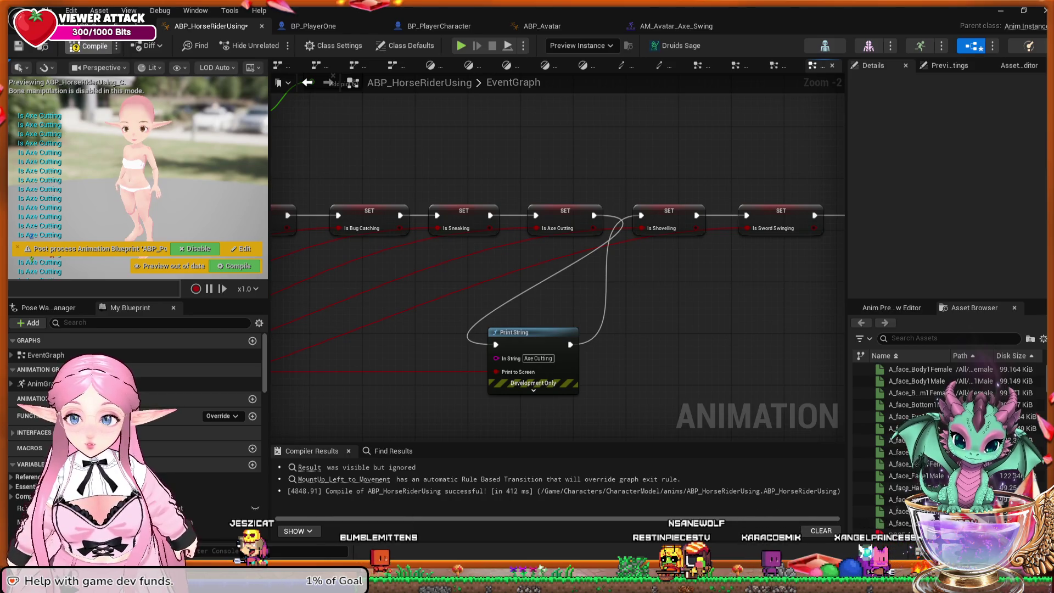
pyautogui.click(87, 45)
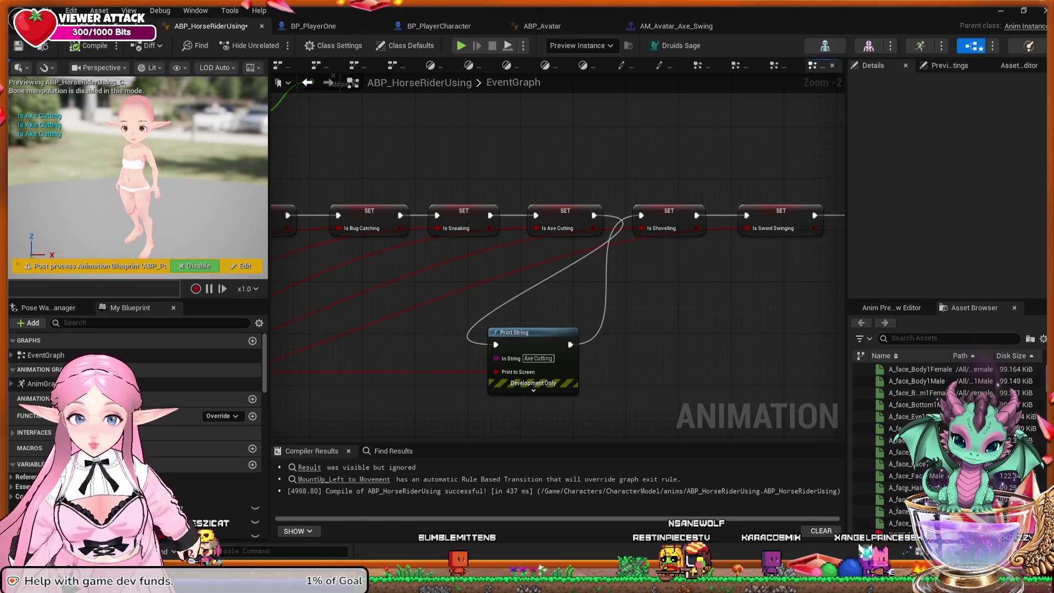
pyautogui.hotkey('ctrl', 'Tab')
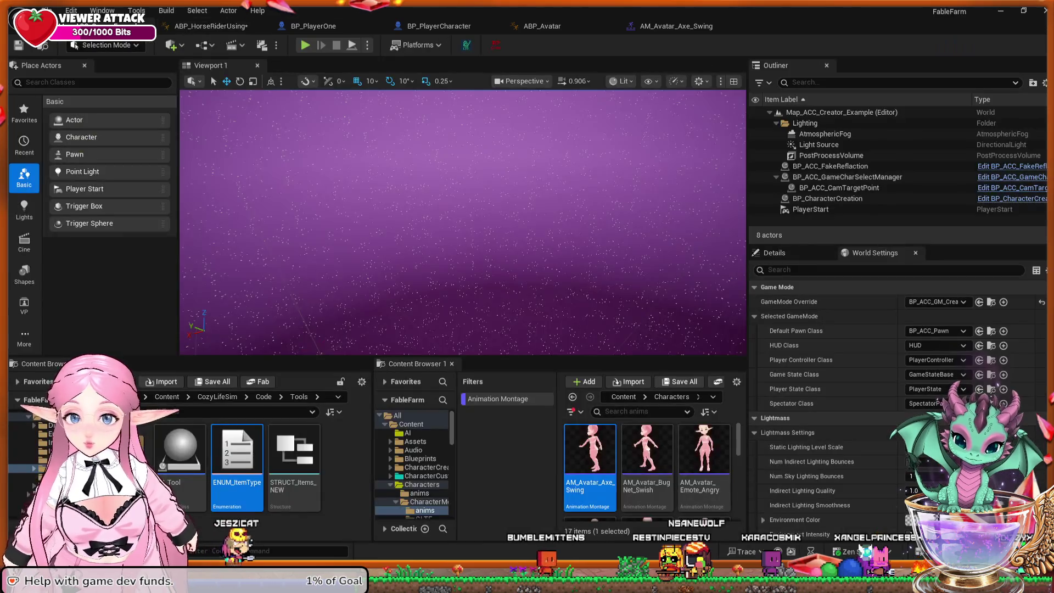
pyautogui.hotkey('alt', 'p')
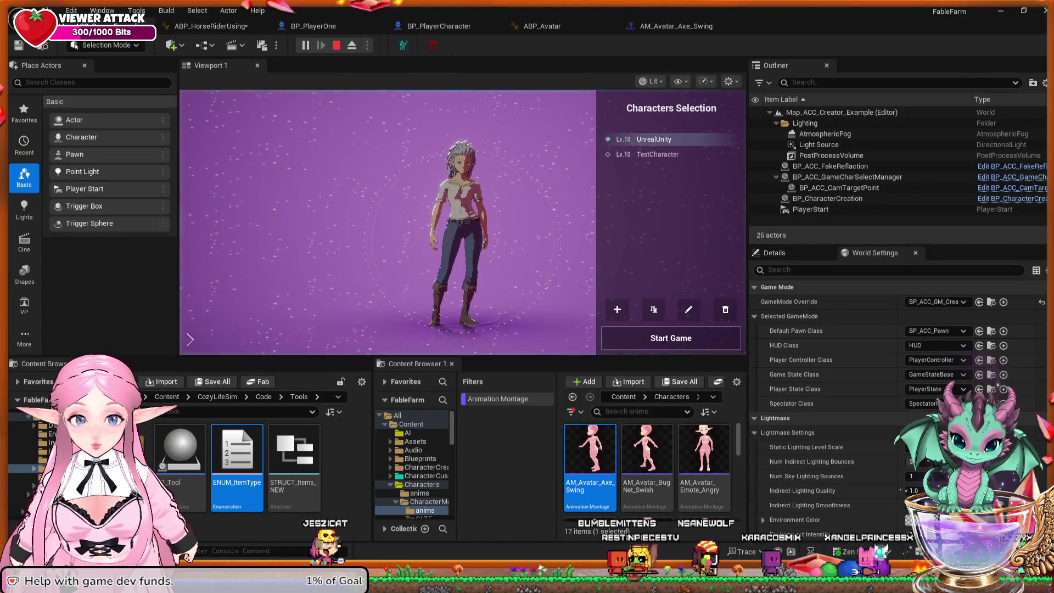
pyautogui.click(658, 155)
pyautogui.click(671, 337)
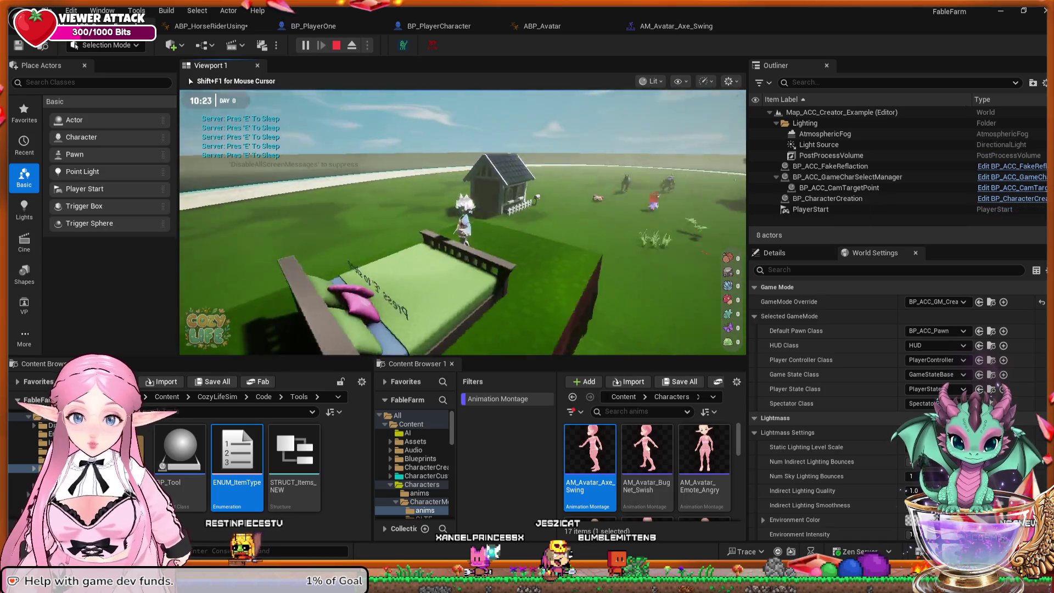
pyautogui.press('w')
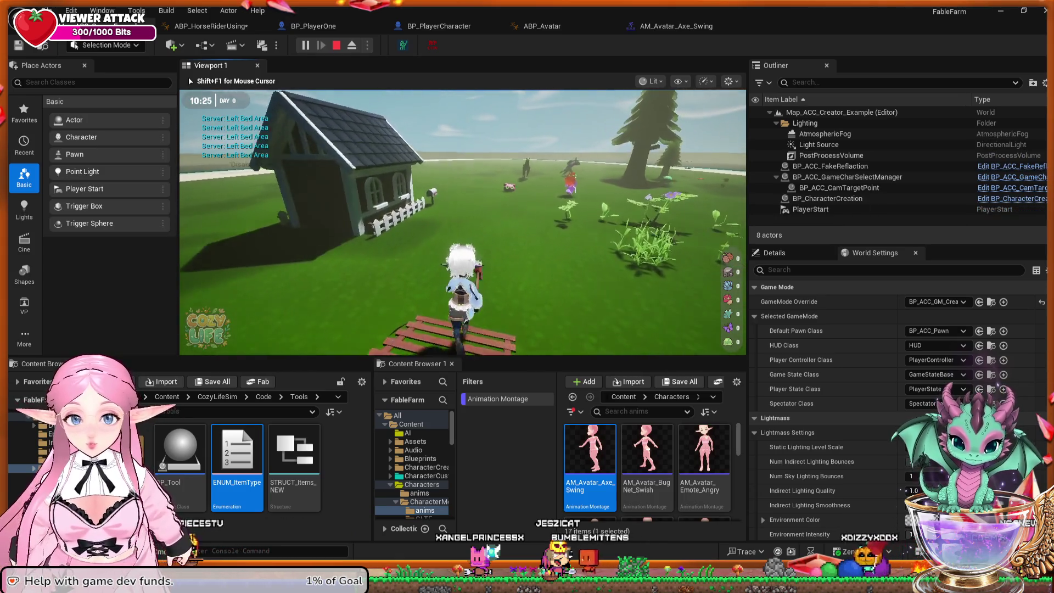
pyautogui.press('e')
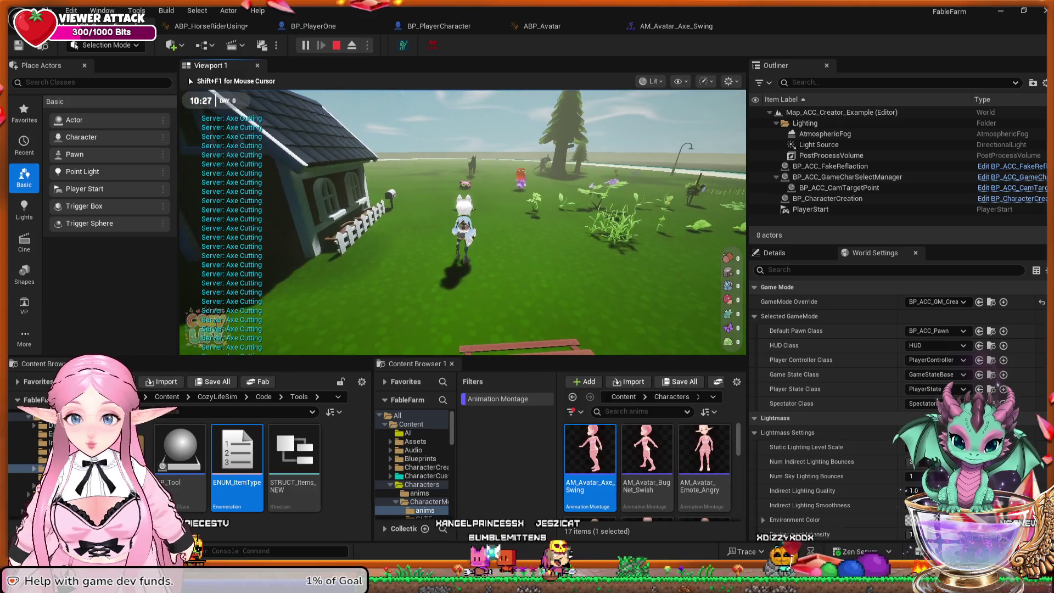
pyautogui.press('a')
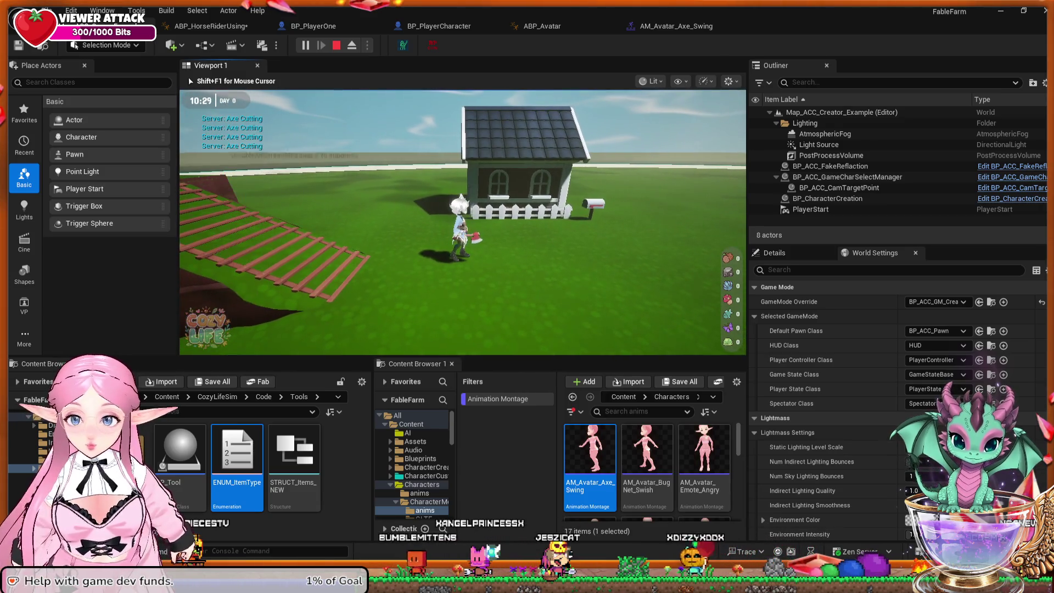
pyautogui.press('e')
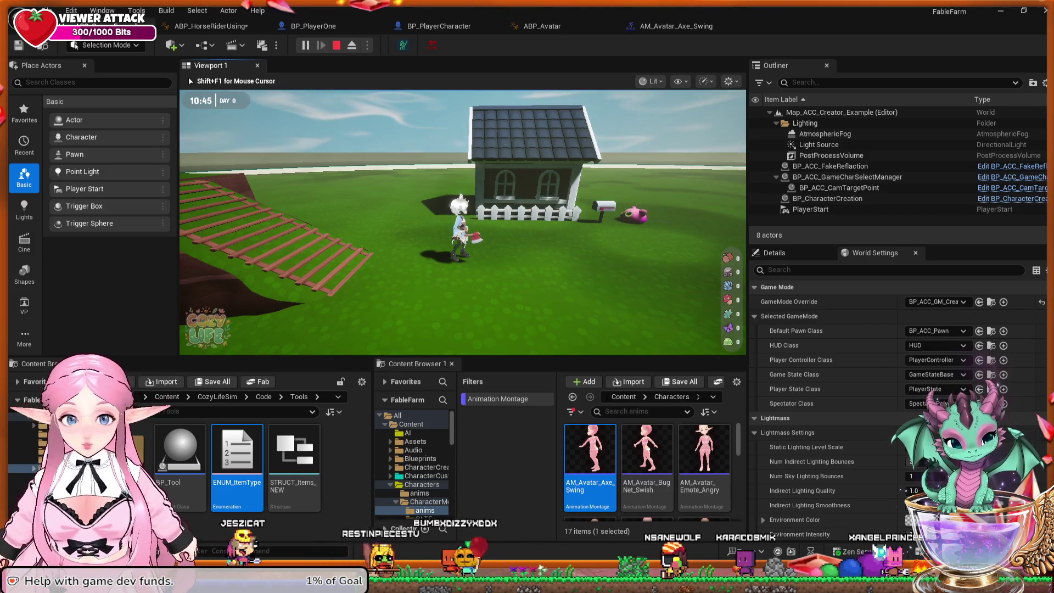
pyautogui.press('w')
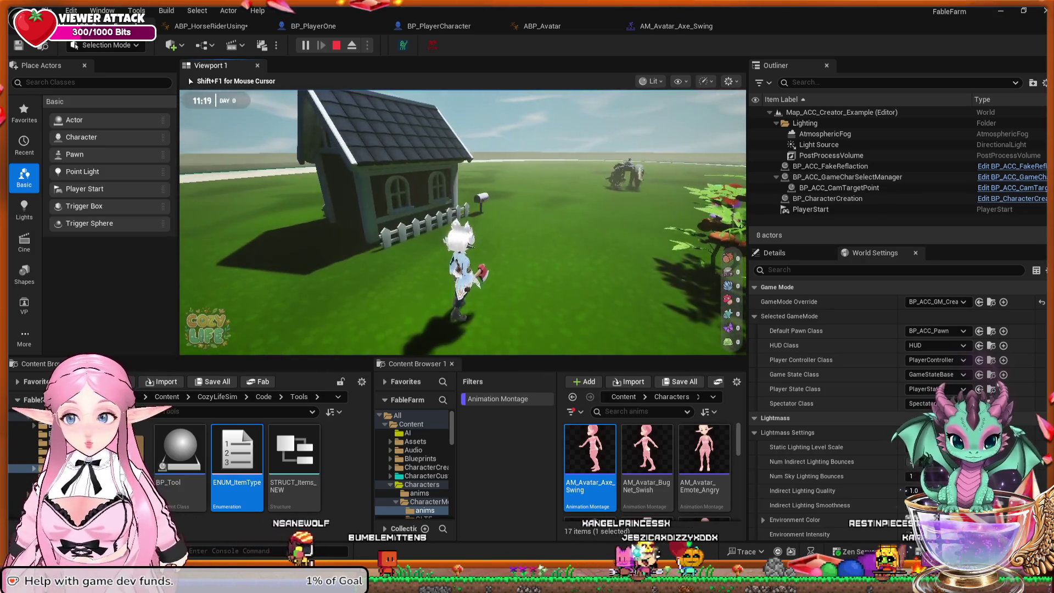
pyautogui.press('Escape')
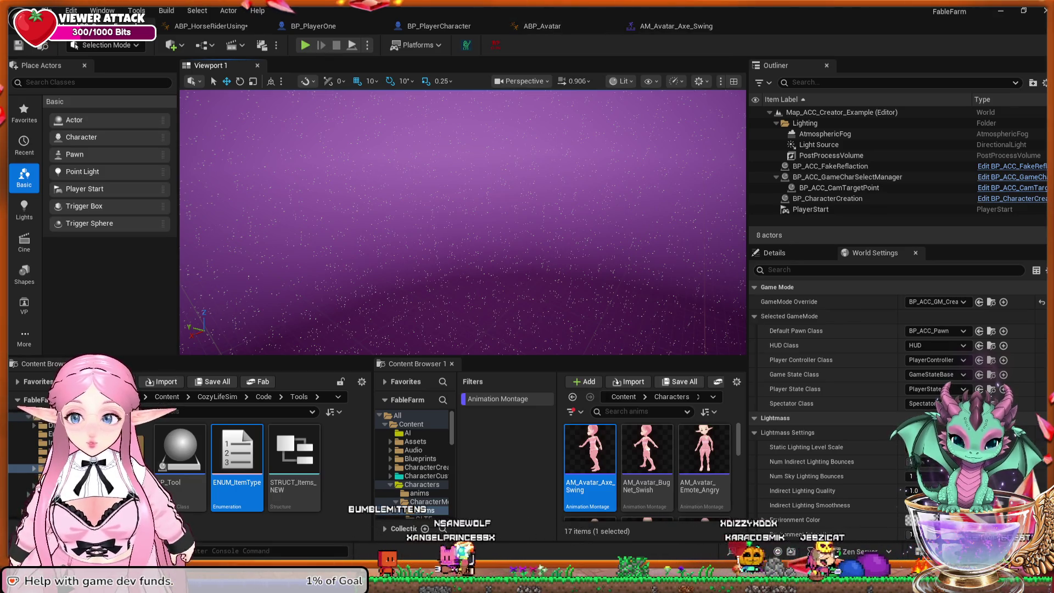
# Open ABP_HorseRiderUsing's AnimGraph and frame the DefaultSlot, Layered blend per bone and Blend Poses nodes.
pyautogui.click(212, 25)
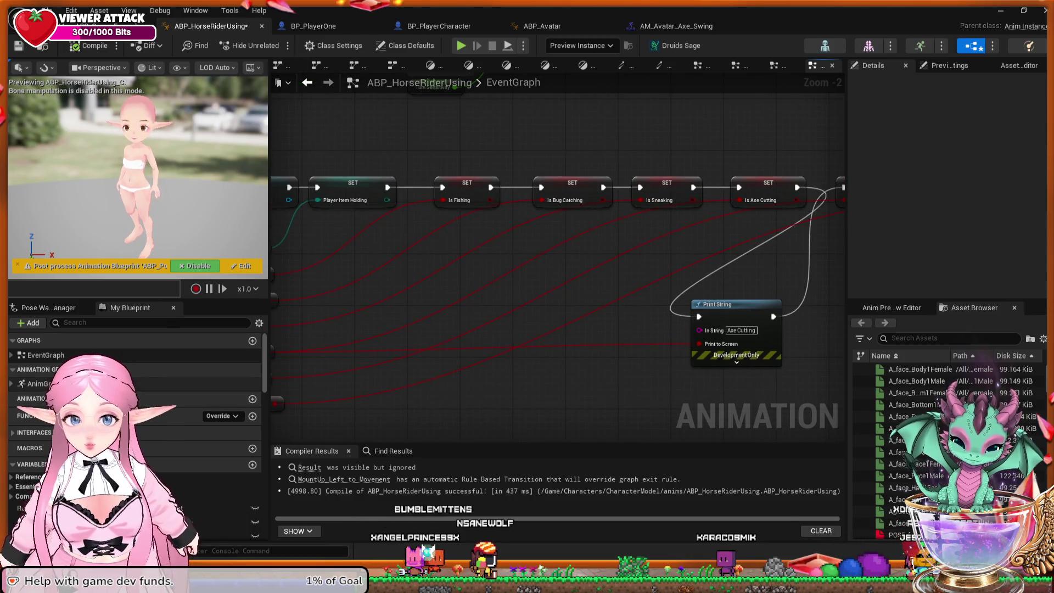
pyautogui.click(230, 384)
pyautogui.doubleClick(231, 383)
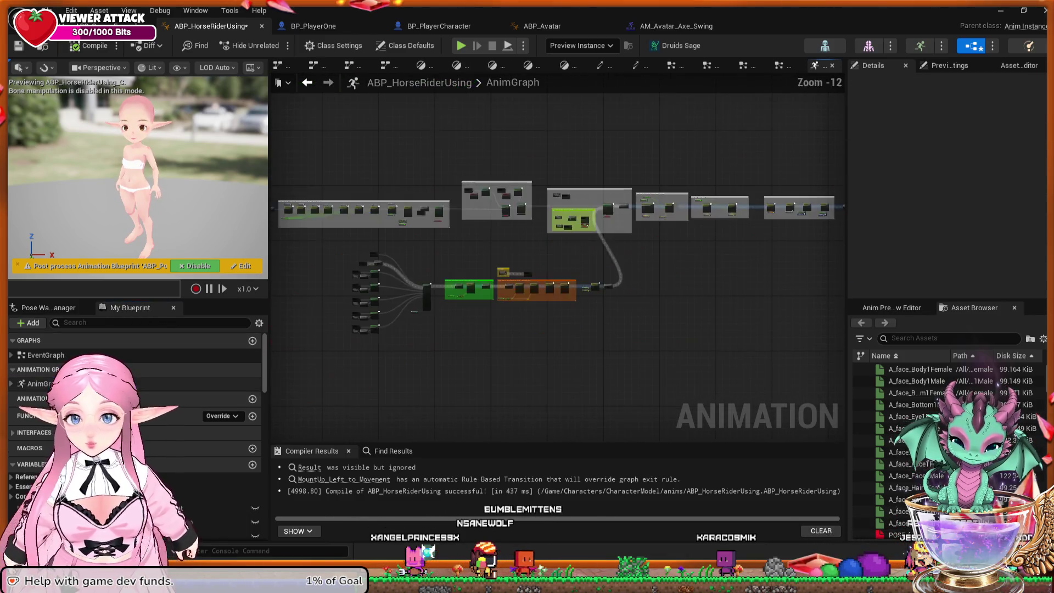
pyautogui.scroll(8, 440, 324)
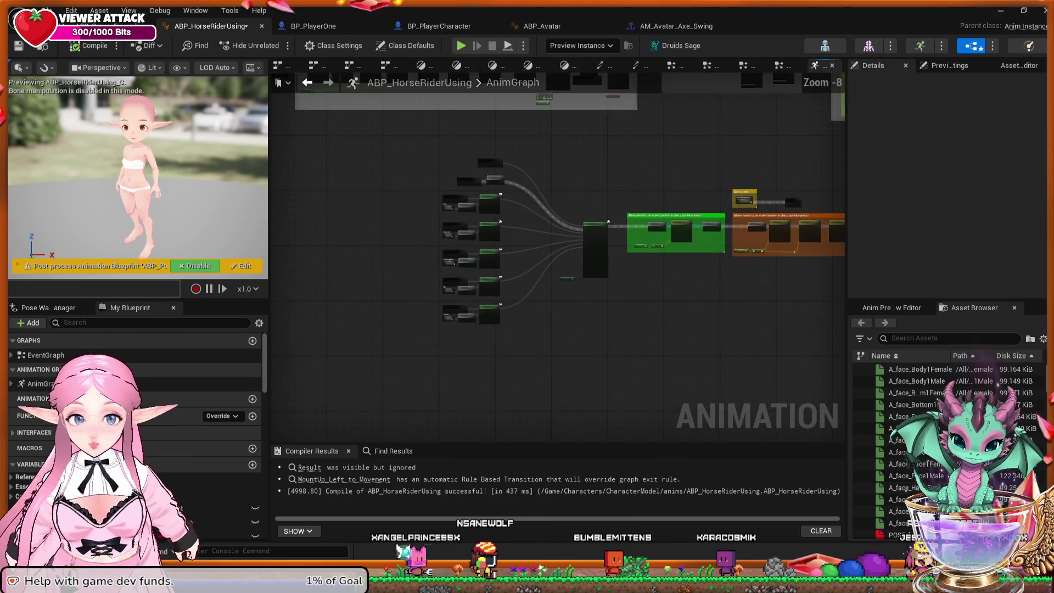
pyautogui.moveTo(460, 190); pyautogui.dragTo(471, 360)
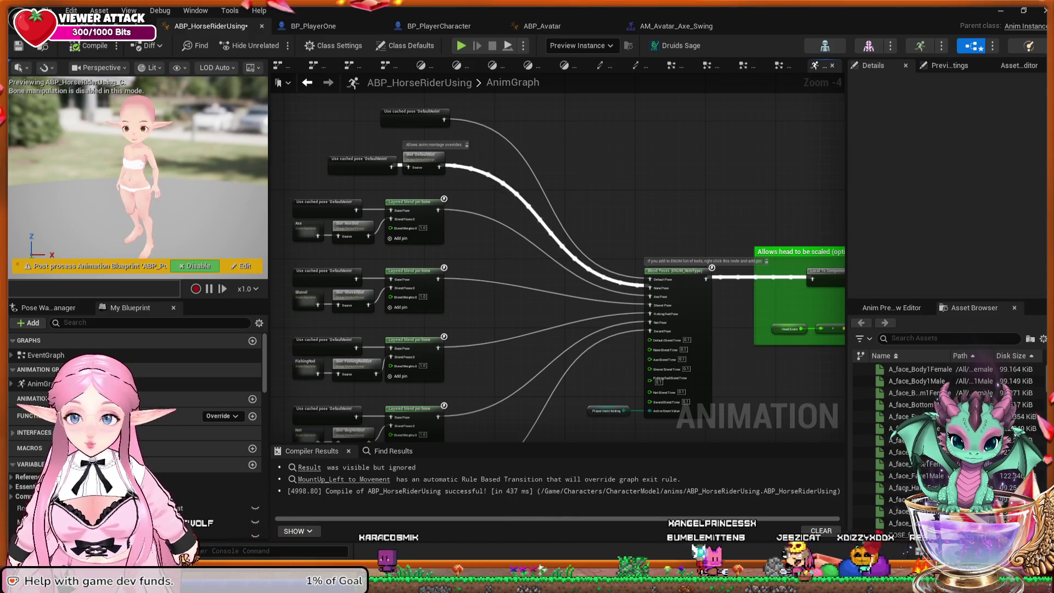
pyautogui.scroll(1, 577, 181)
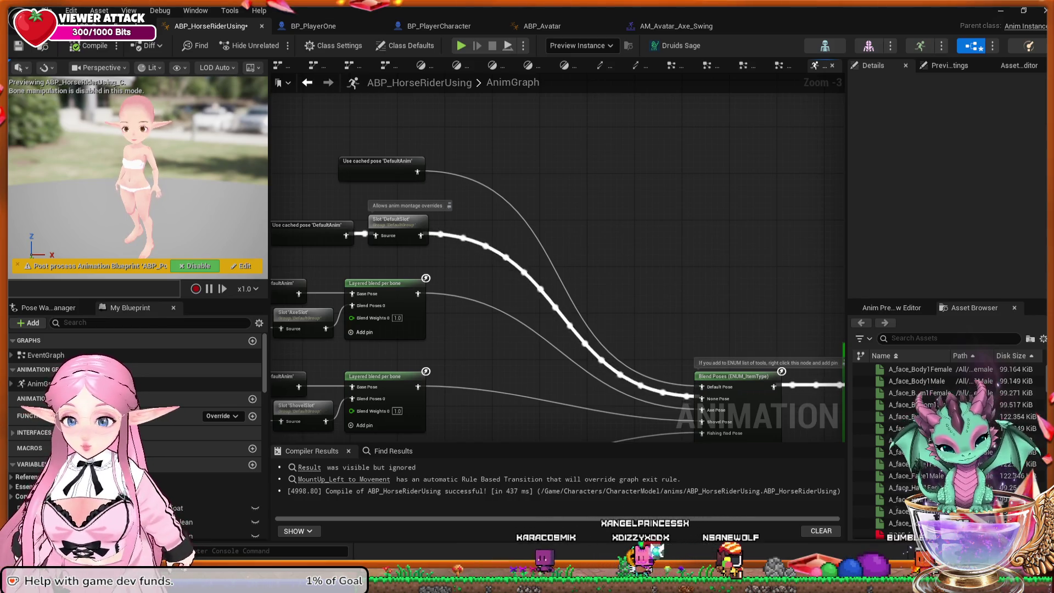
pyautogui.scroll(-3, 557, 264)
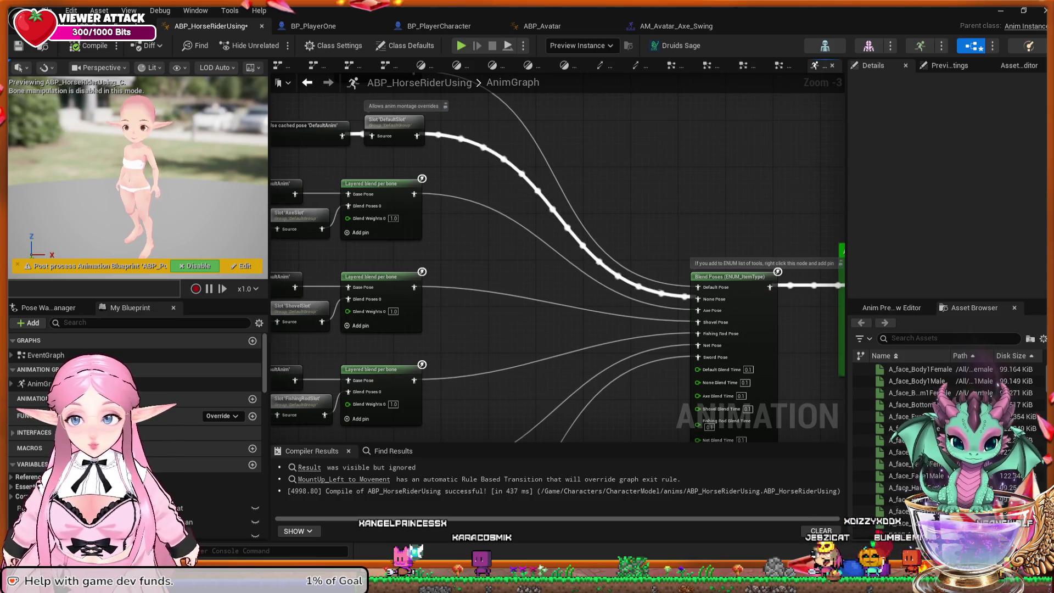
pyautogui.moveTo(537, 278); pyautogui.dragTo(531, 235)
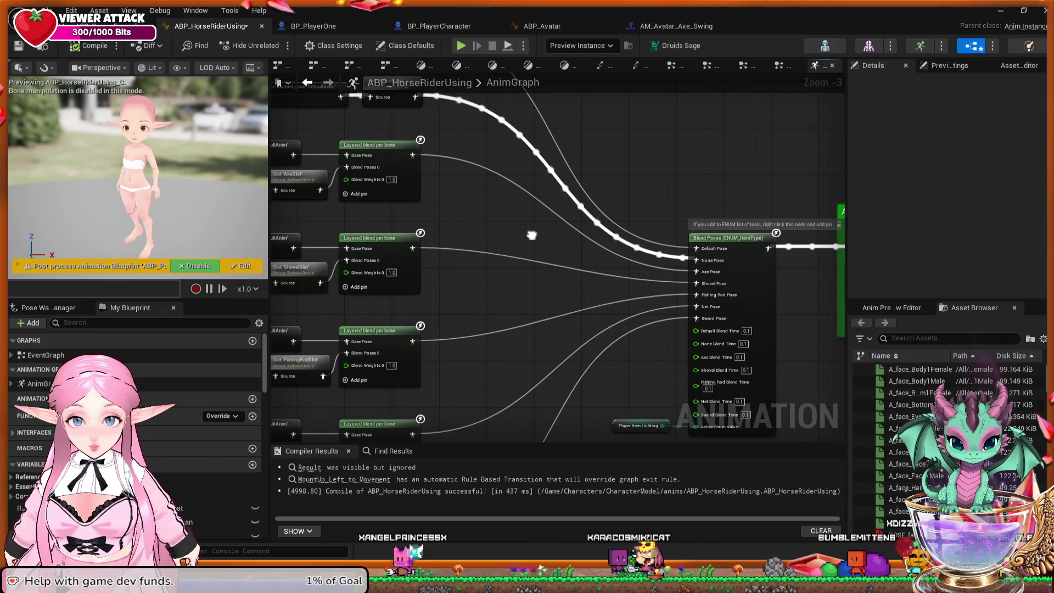
pyautogui.moveTo(532, 235)
pyautogui.mouseDown()
pyautogui.moveTo(510, 265)
pyautogui.moveTo(524, 300)
pyautogui.mouseUp()
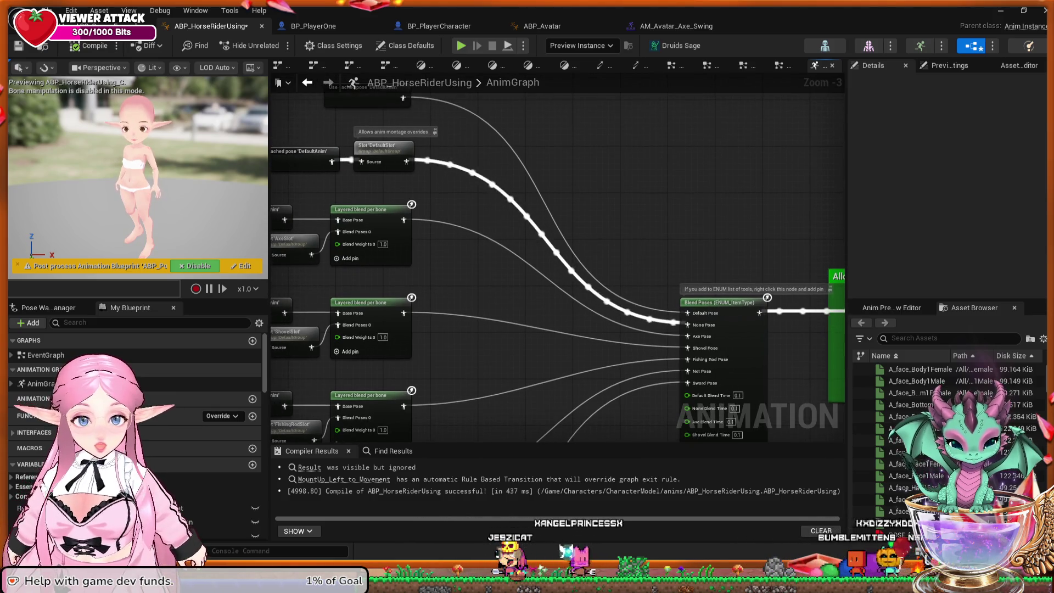
pyautogui.moveTo(523, 300); pyautogui.dragTo(511, 255)
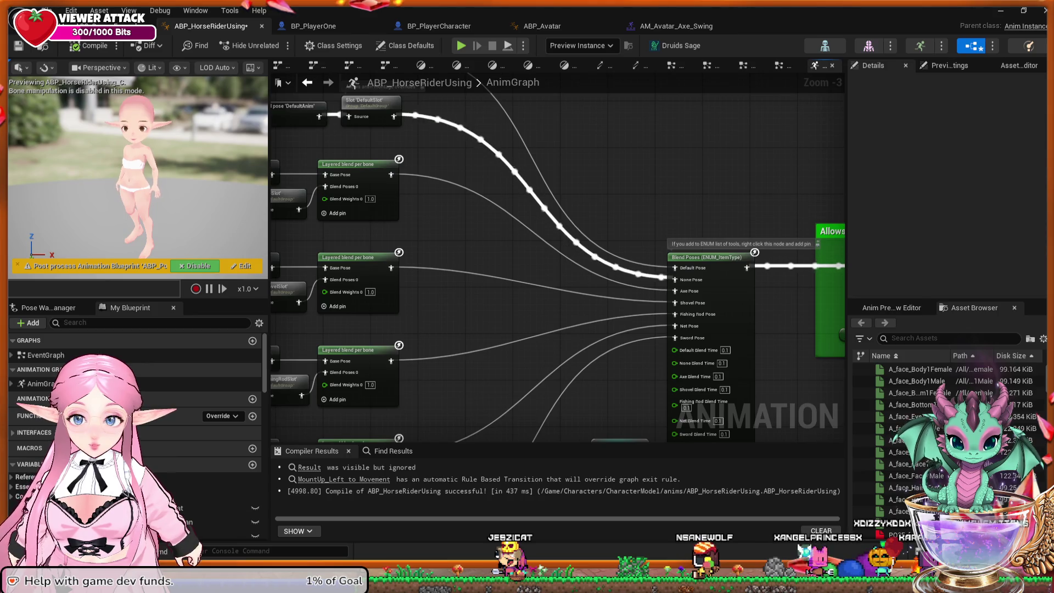
pyautogui.moveTo(640, 354); pyautogui.dragTo(628, 281)
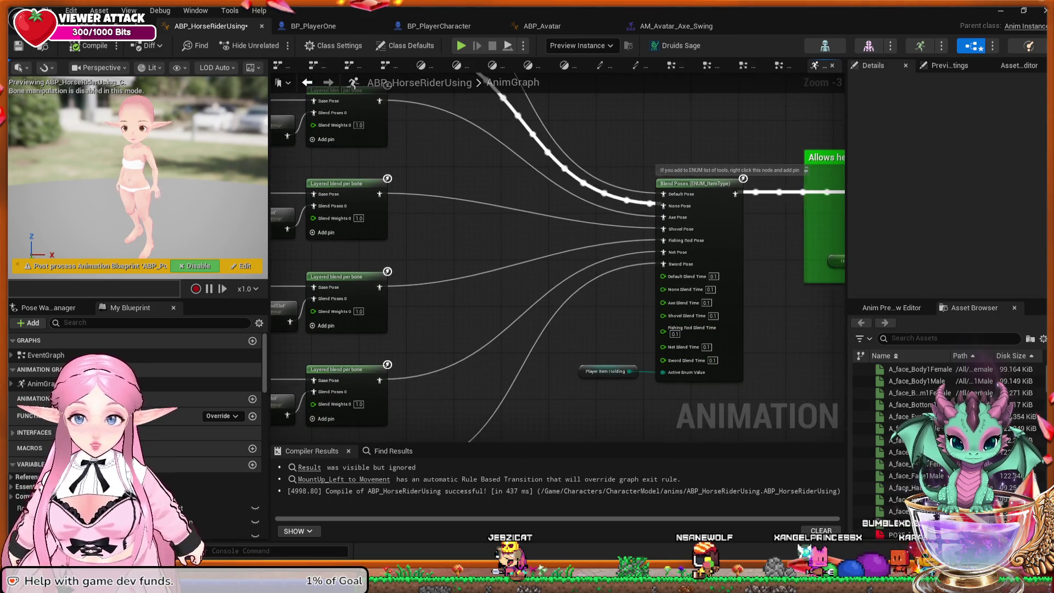
# Inspect the Blend Poses (ENUM_ItemType) node and pan over to the green head-scaling node.
pyautogui.click(695, 183)
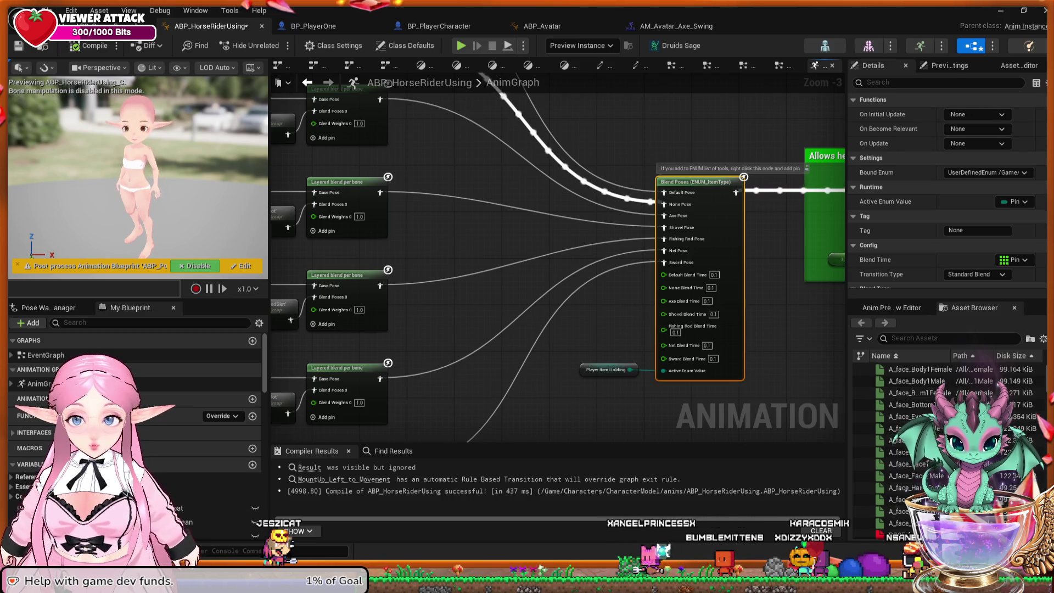
pyautogui.moveTo(762, 324)
pyautogui.mouseDown()
pyautogui.moveTo(736, 287)
pyautogui.moveTo(718, 290)
pyautogui.moveTo(746, 313)
pyautogui.moveTo(750, 334)
pyautogui.mouseUp()
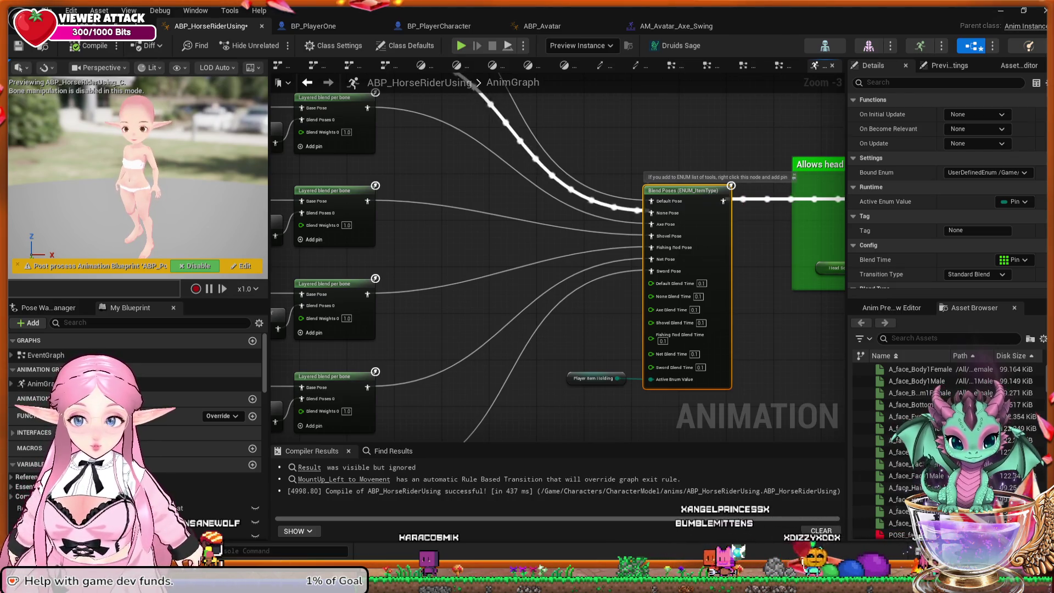
pyautogui.moveTo(745, 240); pyautogui.dragTo(703, 258)
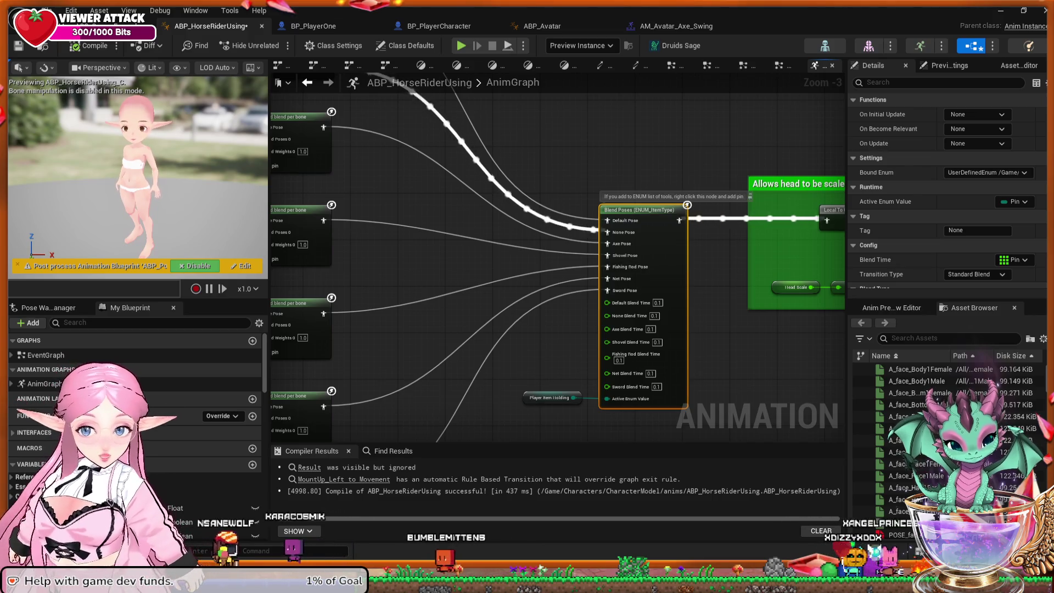
pyautogui.moveTo(457, 194)
pyautogui.mouseDown()
pyautogui.moveTo(392, 181)
pyautogui.moveTo(522, 238)
pyautogui.moveTo(573, 276)
pyautogui.mouseUp()
pyautogui.moveTo(577, 181)
pyautogui.mouseDown()
pyautogui.moveTo(464, 181)
pyautogui.moveTo(543, 188)
pyautogui.mouseUp()
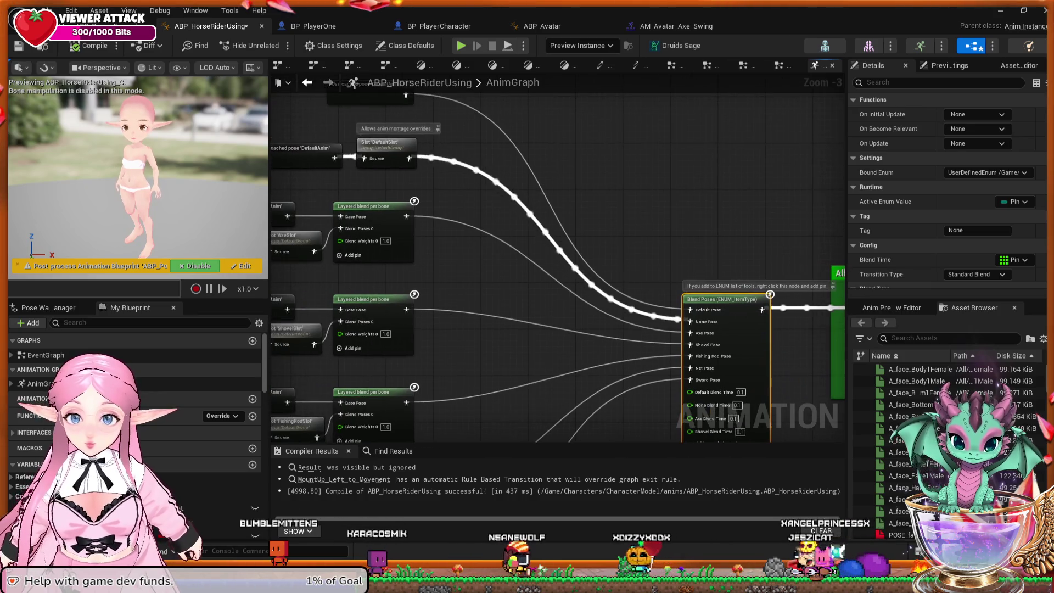
# Connect the DefaultSlot output to the Blend Poses None pose and compile.
pyautogui.click(385, 149)
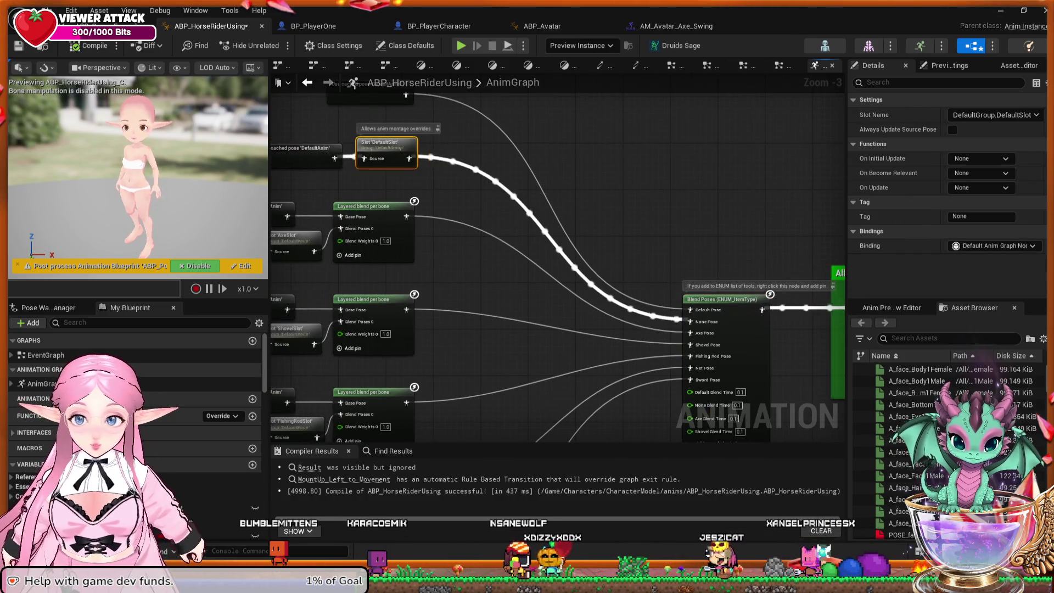
pyautogui.moveTo(364, 159)
pyautogui.mouseDown()
pyautogui.moveTo(705, 267)
pyautogui.moveTo(767, 318)
pyautogui.moveTo(690, 310)
pyautogui.mouseUp()
pyautogui.moveTo(306, 147); pyautogui.dragTo(730, 265)
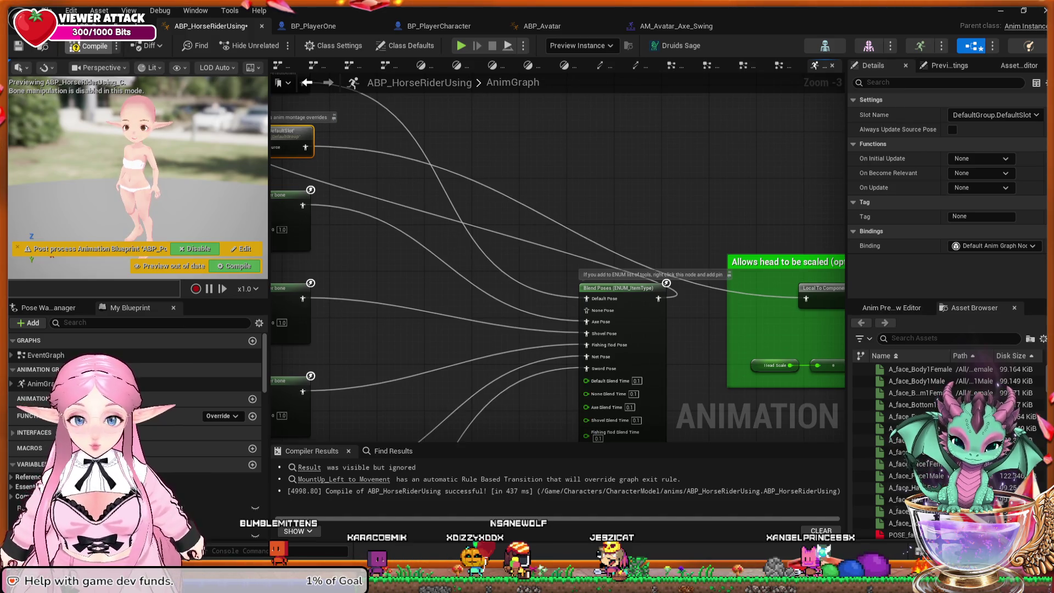
pyautogui.press('F7')
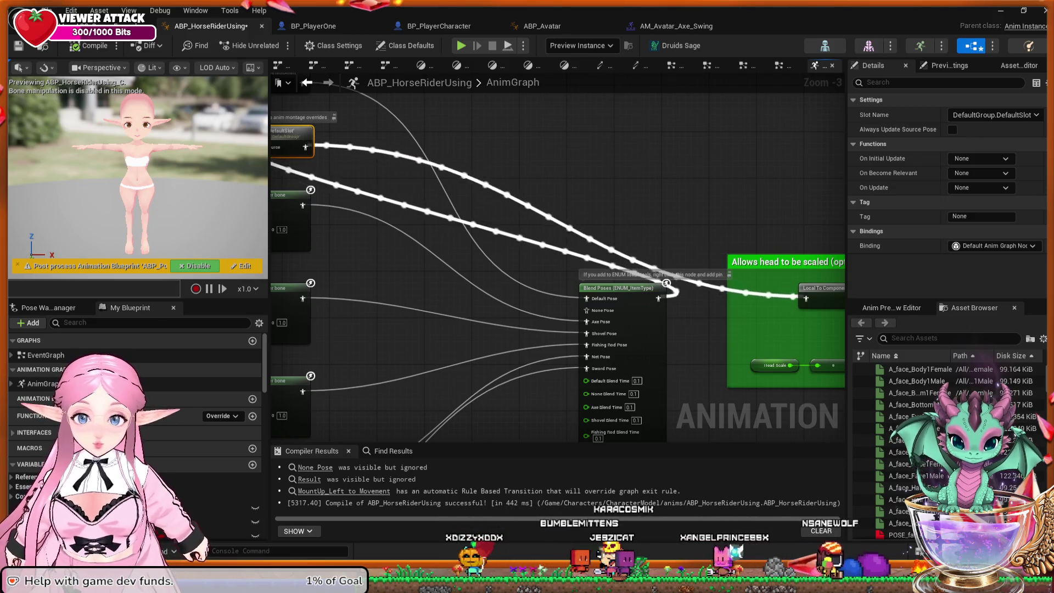
# Adjust the connection at the Blend Poses node and recompile ABP_HorseRiderUsing.
pyautogui.moveTo(443, 198)
pyautogui.mouseDown()
pyautogui.moveTo(617, 228)
pyautogui.moveTo(462, 192)
pyautogui.moveTo(565, 199)
pyautogui.mouseUp()
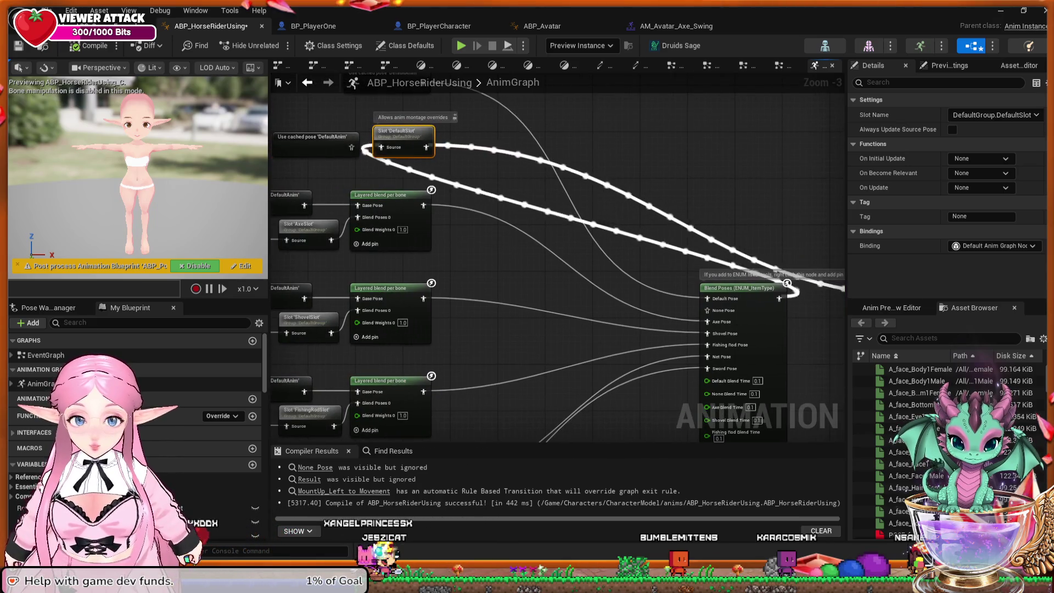
pyautogui.click(709, 310)
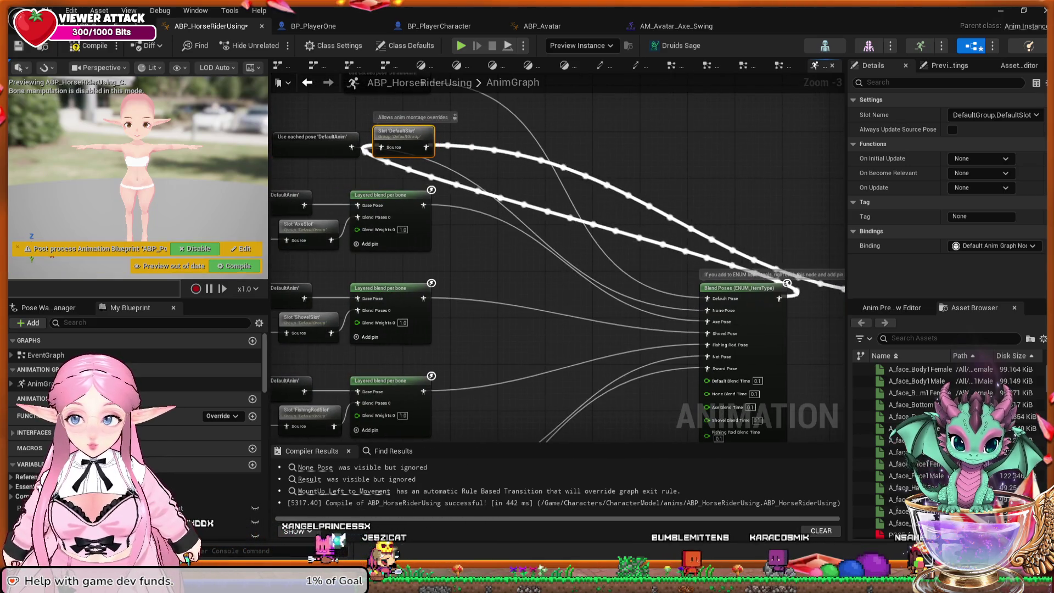
pyautogui.press('F7')
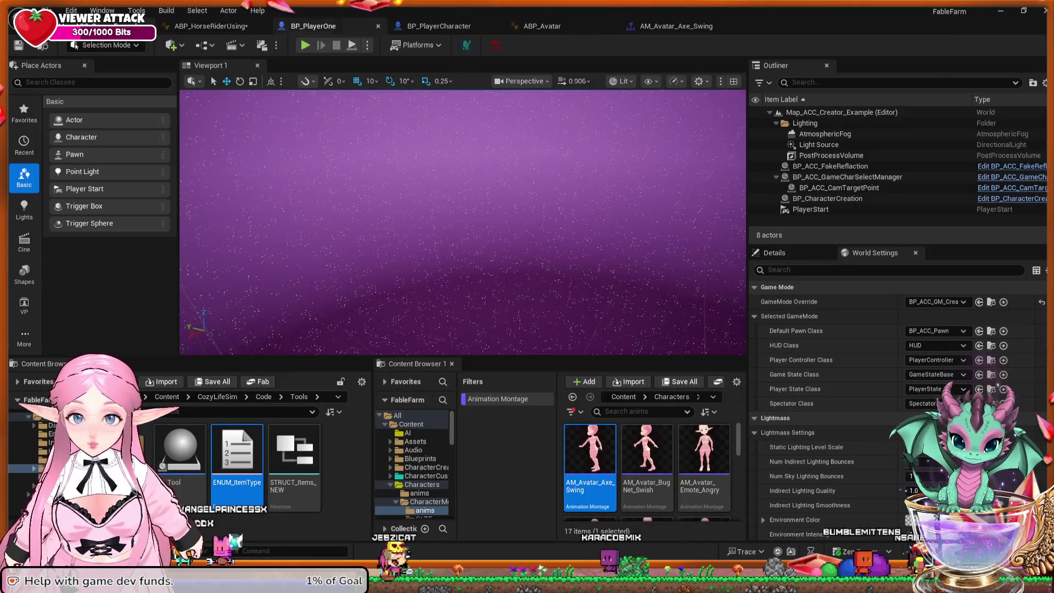
# Start Play-in-Editor as server and walk the character past the house to test axe cutting.
pyautogui.hotkey('alt', 'p')
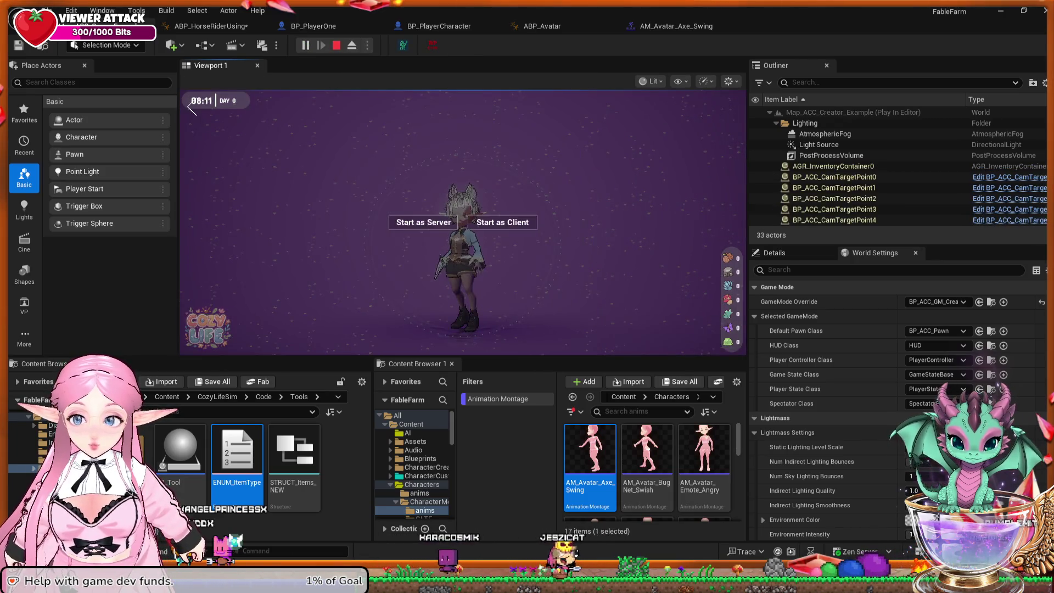
pyautogui.click(423, 222)
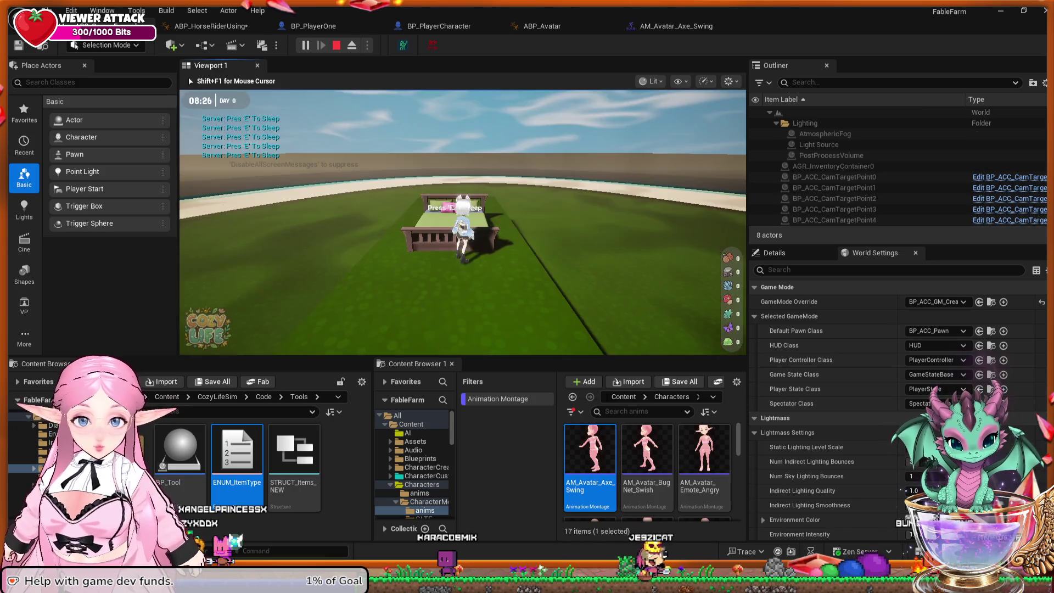
pyautogui.press('w')
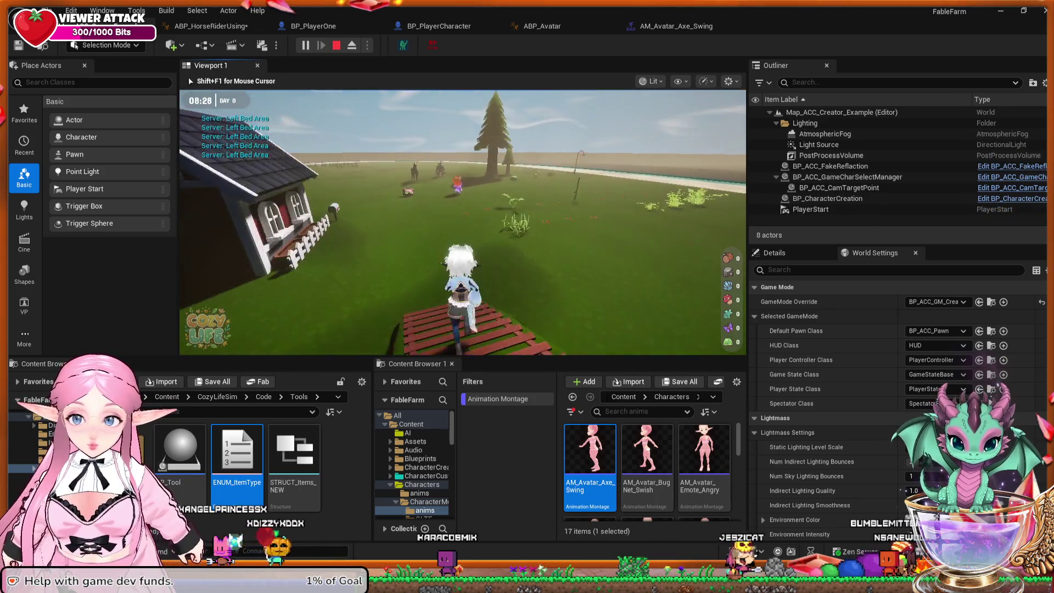
pyautogui.press('w')
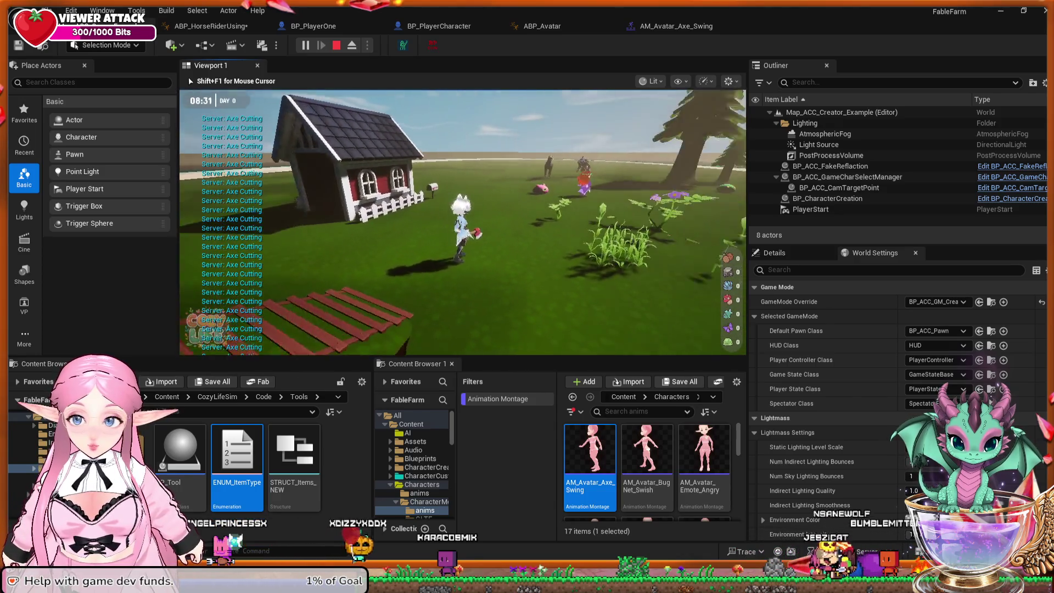
pyautogui.press('w')
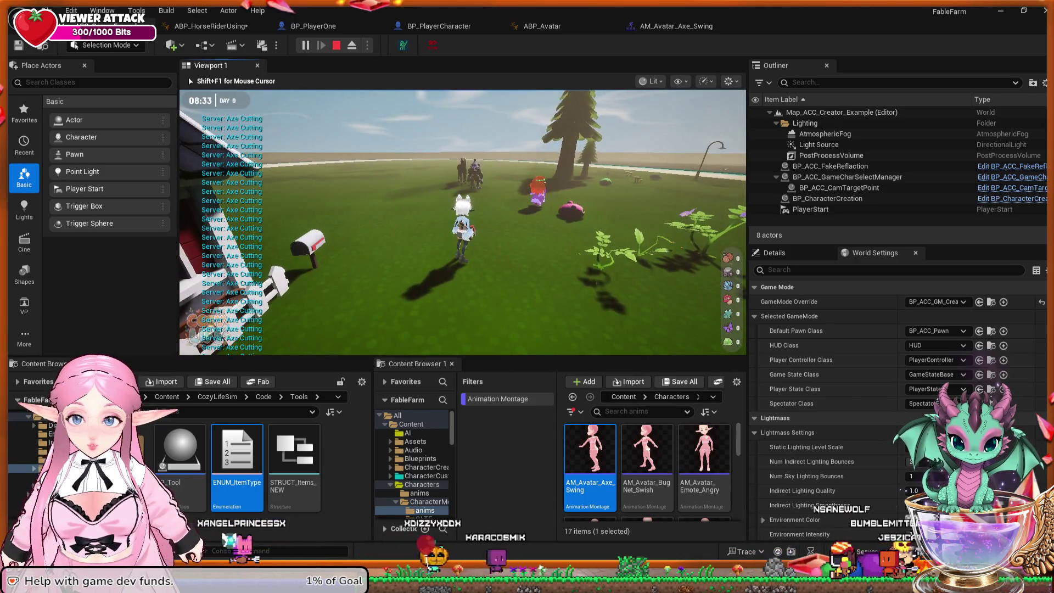
pyautogui.press('w')
# Walk across the field toward the lamp post, stop playing, and return to ABP_HorseRiderUsing.
pyautogui.press('w')
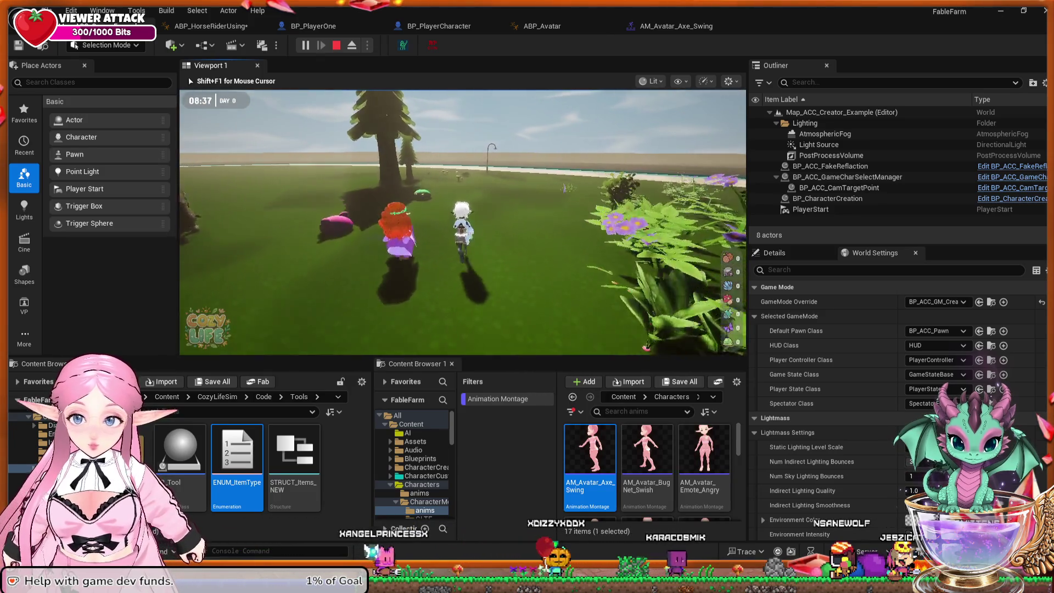
pyautogui.press('w')
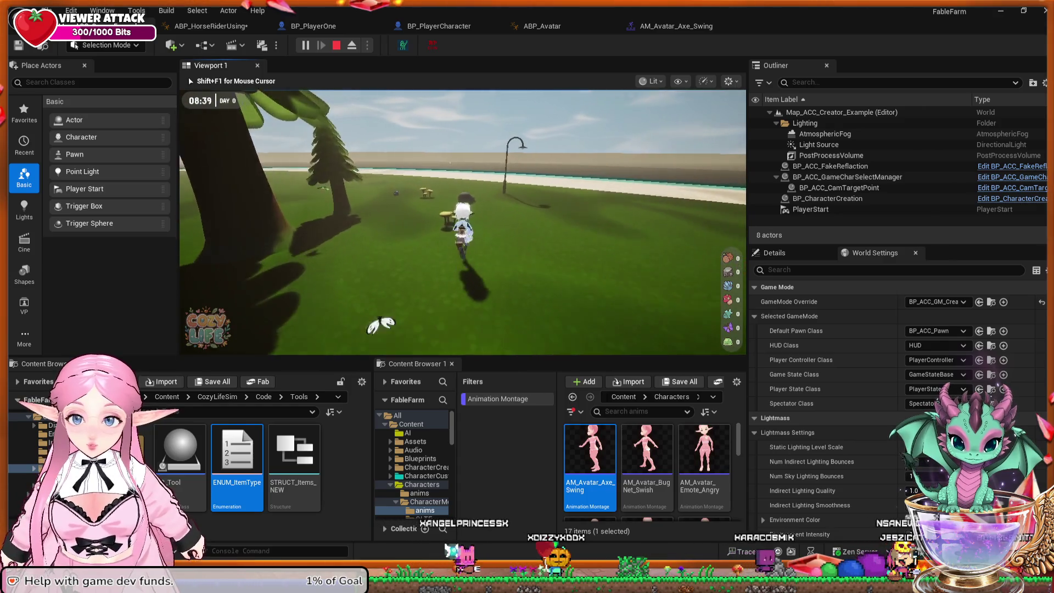
pyautogui.press('w')
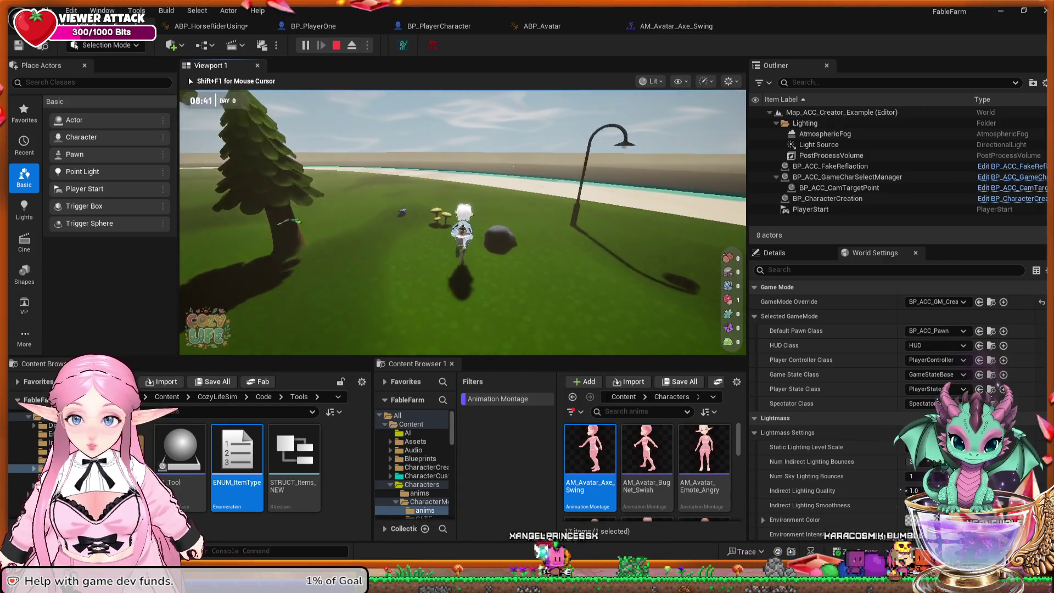
pyautogui.press('w')
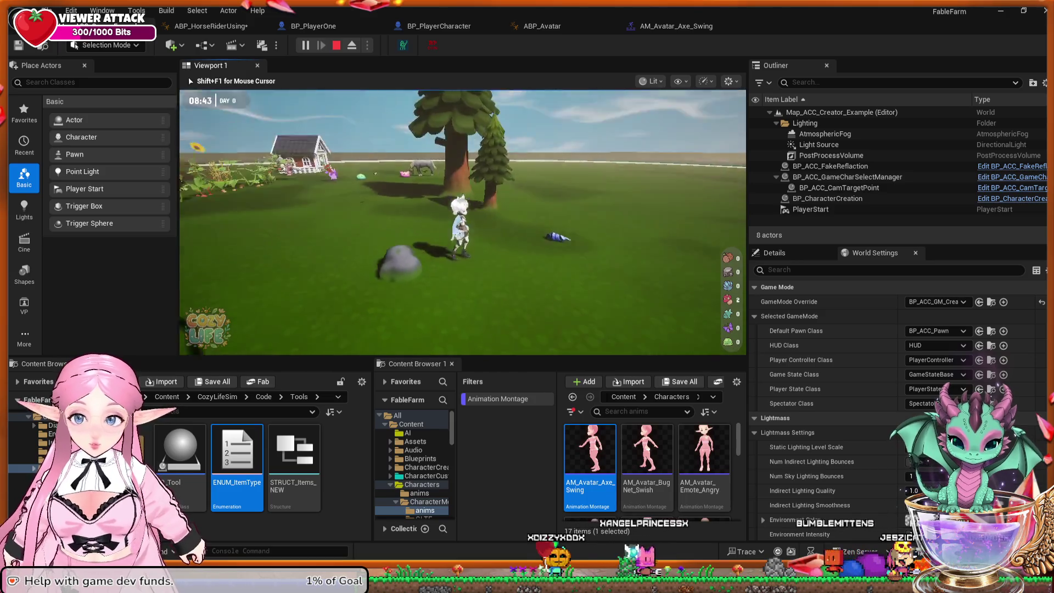
pyautogui.press('w')
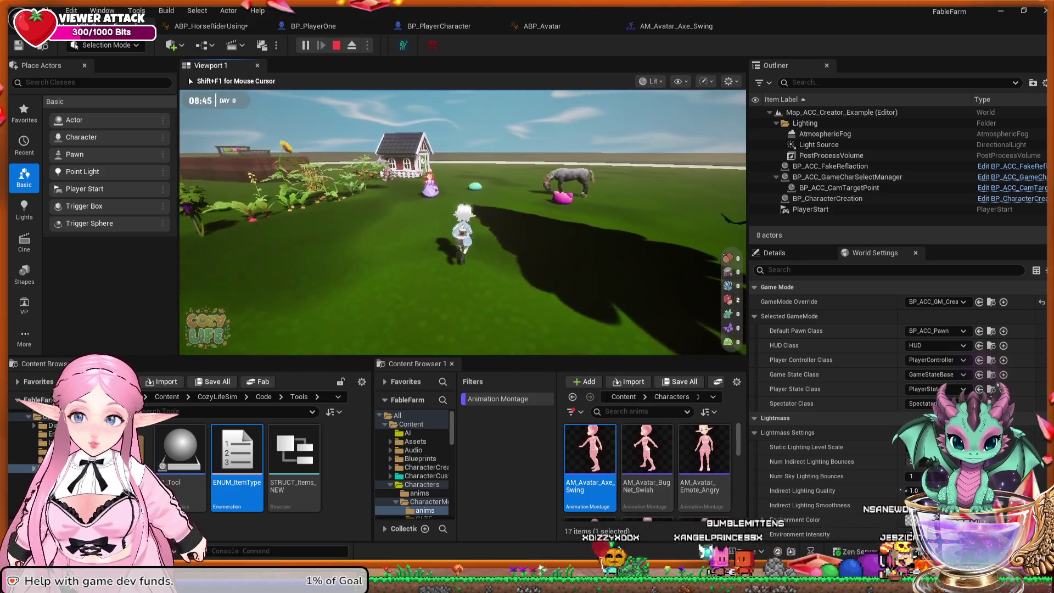
pyautogui.press('Escape')
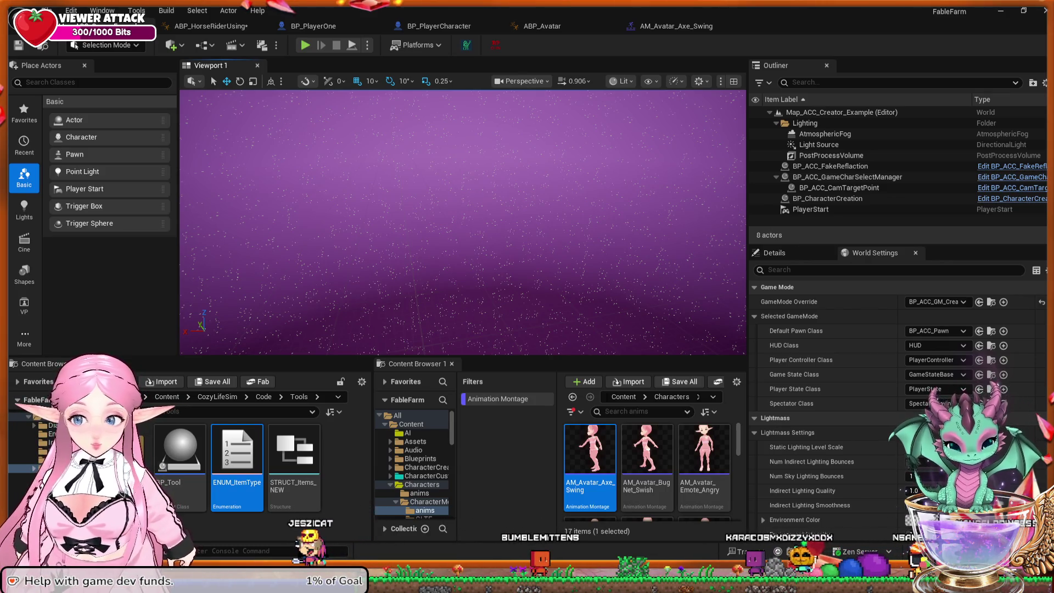
pyautogui.click(211, 26)
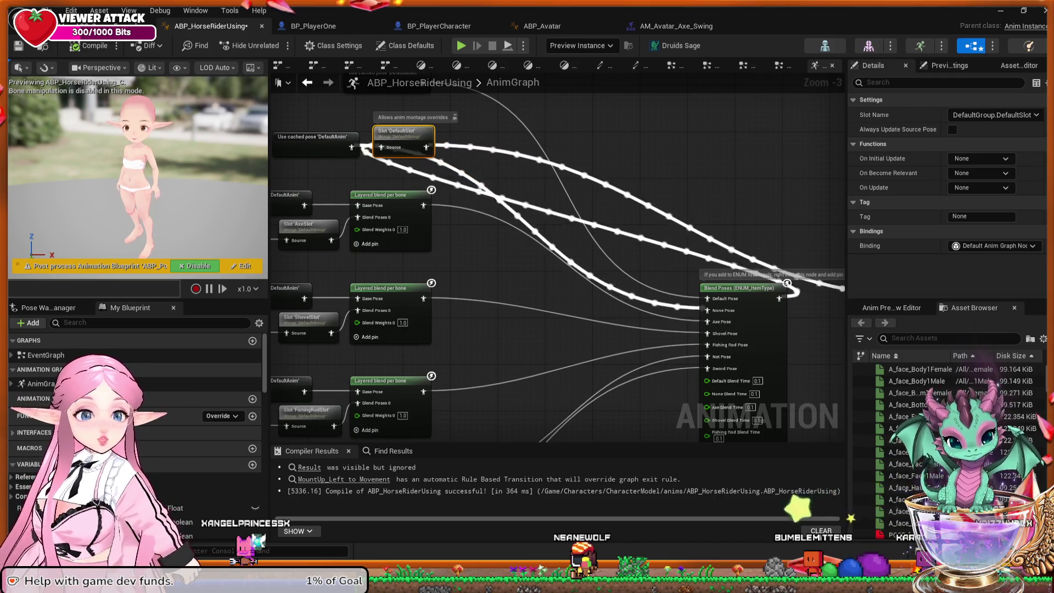
# Bring up BP_PlayerOne's EventGraph with its Axe Cutting section.
pyautogui.click(313, 26)
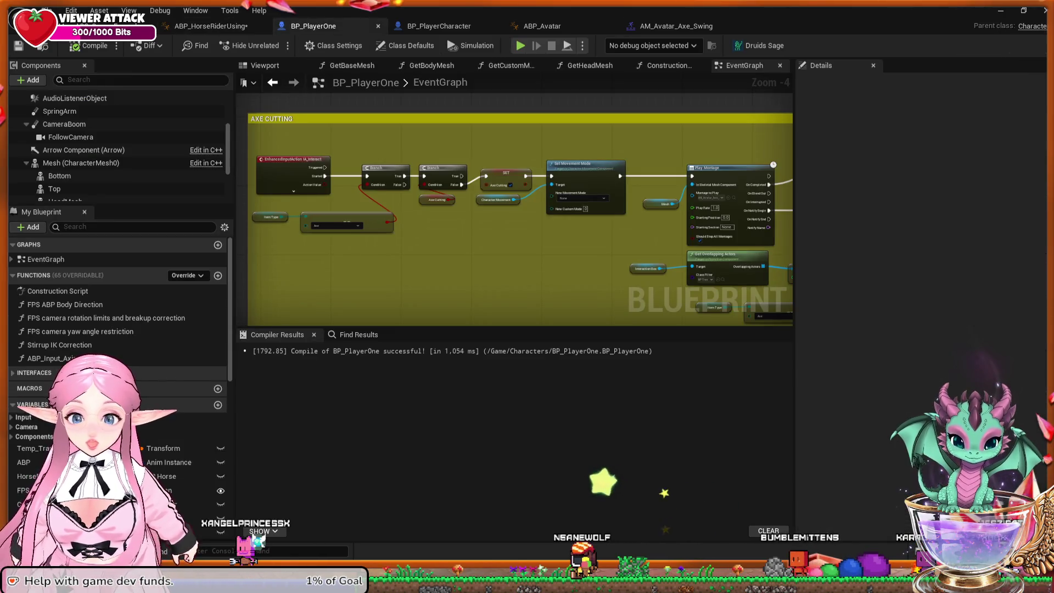
# Pan the BP_PlayerOne event graph past Base Interact Functionality to the Play Montage node.
pyautogui.scroll(-1, 749, 198)
pyautogui.moveTo(749, 198)
pyautogui.mouseDown()
pyautogui.moveTo(646, 242)
pyautogui.moveTo(643, 98)
pyautogui.mouseUp()
pyautogui.moveTo(653, 200)
pyautogui.mouseDown()
pyautogui.moveTo(647, 221)
pyautogui.moveTo(560, 202)
pyautogui.moveTo(647, 222)
pyautogui.mouseUp()
pyautogui.scroll(4, 632, 263)
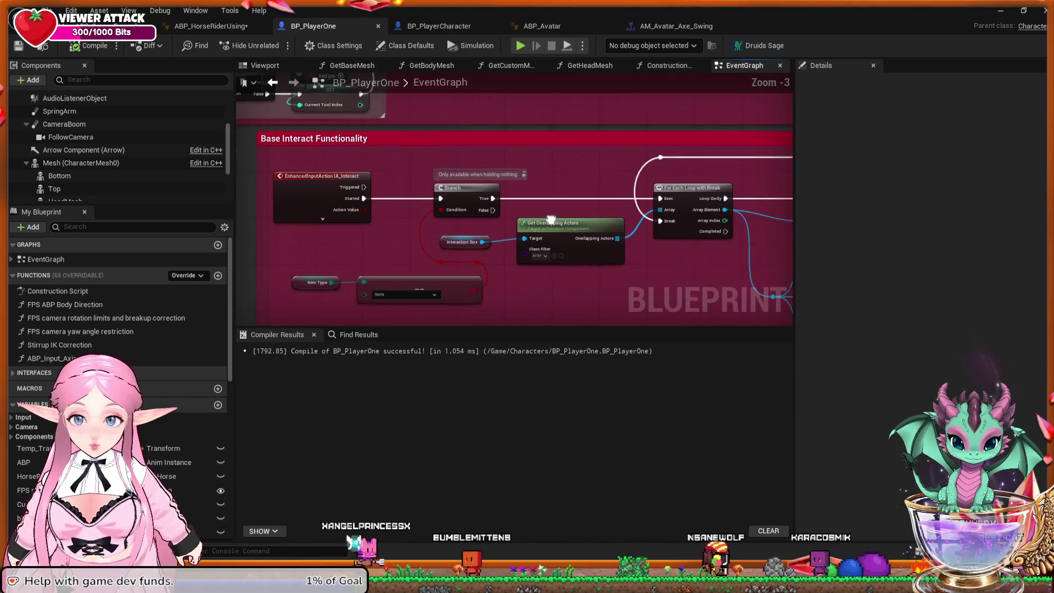
pyautogui.moveTo(632, 263); pyautogui.dragTo(416, 206)
pyautogui.moveTo(595, 207)
pyautogui.mouseDown()
pyautogui.moveTo(365, 224)
pyautogui.moveTo(288, 147)
pyautogui.mouseUp()
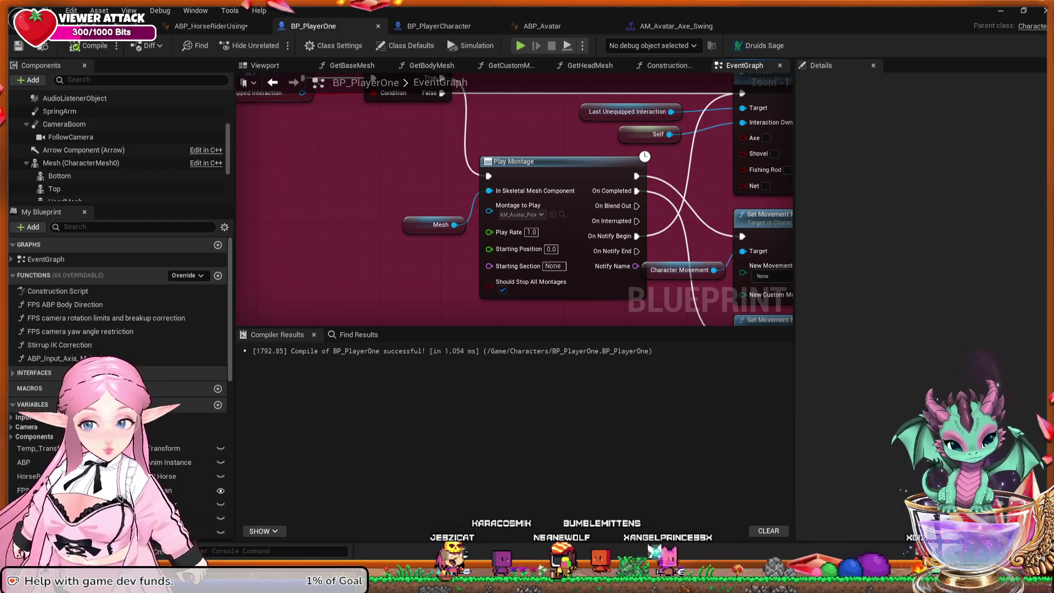
# Survey the FISHING, BUG CATCHING and AXE CUTTING sections, then bring up the AM_Avatar_Axe_Swing montage.
pyautogui.scroll(-4, 567, 202)
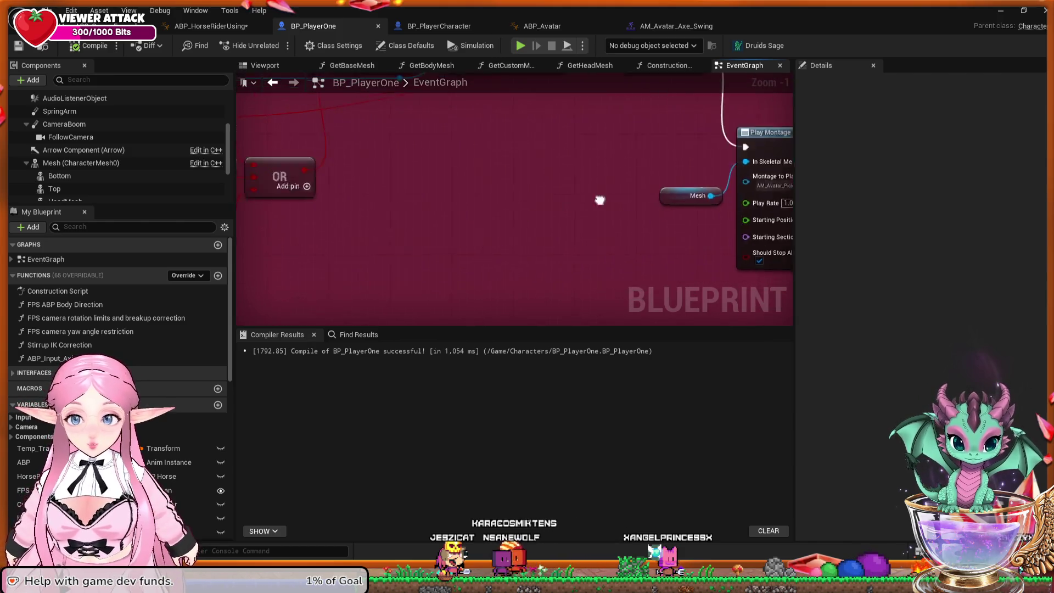
pyautogui.moveTo(383, 248)
pyautogui.mouseDown()
pyautogui.moveTo(537, 282)
pyautogui.moveTo(898, 307)
pyautogui.moveTo(417, 232)
pyautogui.moveTo(584, 236)
pyautogui.mouseUp()
pyautogui.moveTo(494, 236); pyautogui.dragTo(708, 250)
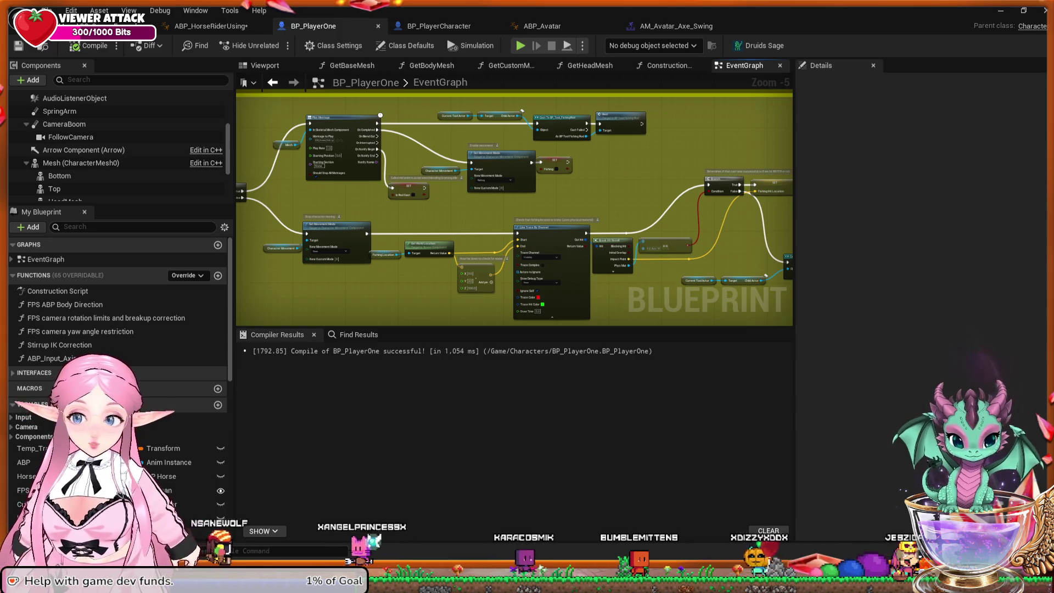
pyautogui.moveTo(440, 220); pyautogui.dragTo(745, 237)
pyautogui.moveTo(472, 165)
pyautogui.mouseDown()
pyautogui.moveTo(471, 307)
pyautogui.moveTo(418, 105)
pyautogui.mouseUp()
pyautogui.moveTo(439, 308); pyautogui.dragTo(481, 91)
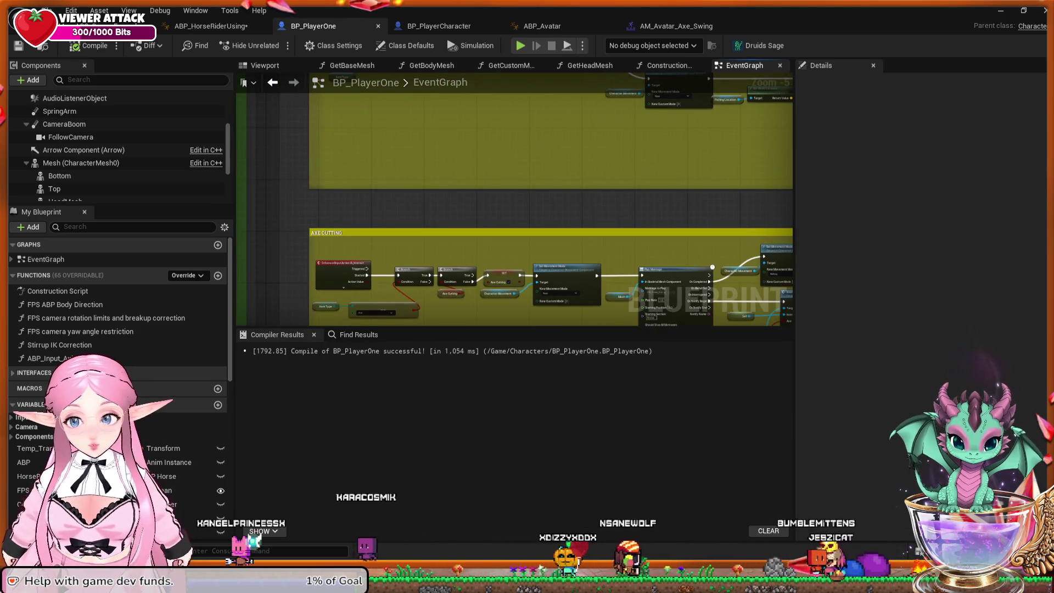
pyautogui.moveTo(518, 204)
pyautogui.mouseDown()
pyautogui.moveTo(512, 172)
pyautogui.moveTo(492, 162)
pyautogui.moveTo(490, 134)
pyautogui.moveTo(494, 245)
pyautogui.mouseUp()
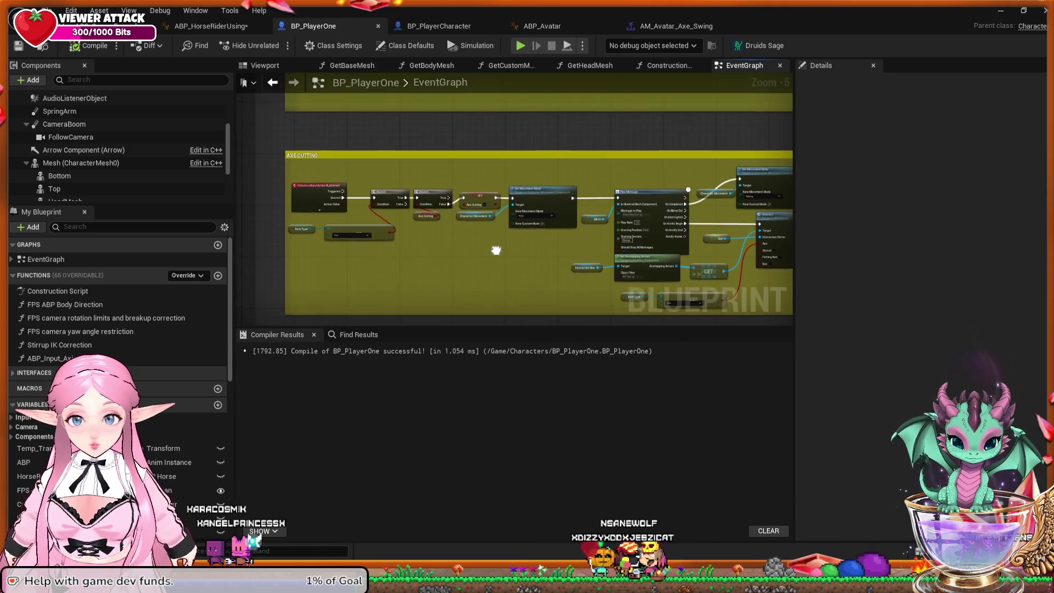
pyautogui.moveTo(491, 138); pyautogui.dragTo(494, 308)
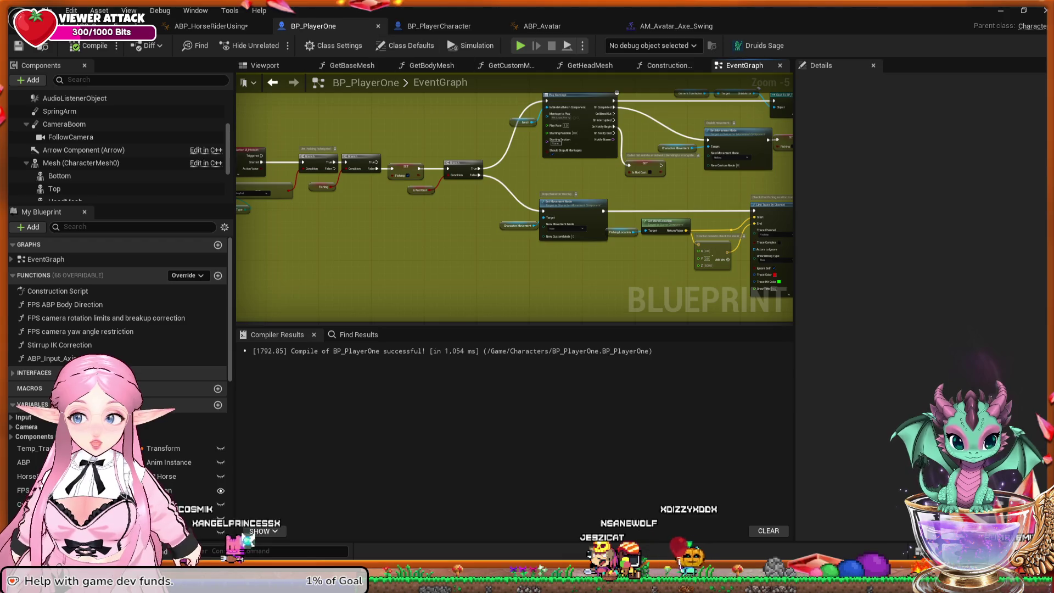
pyautogui.hotkey('ctrl', 'Tab')
pyautogui.hotkey('ctrl', 'Tab')
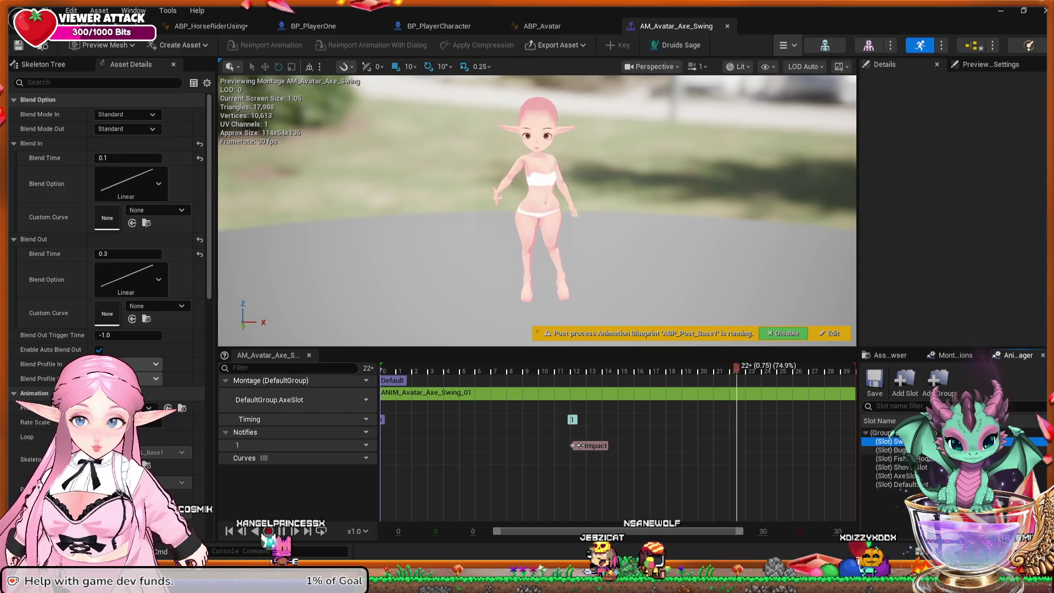
# Check the Bug, AxeSlot and DefaultSlot entries in the Anim Slot Manager, then return to the level editor.
pyautogui.click(889, 450)
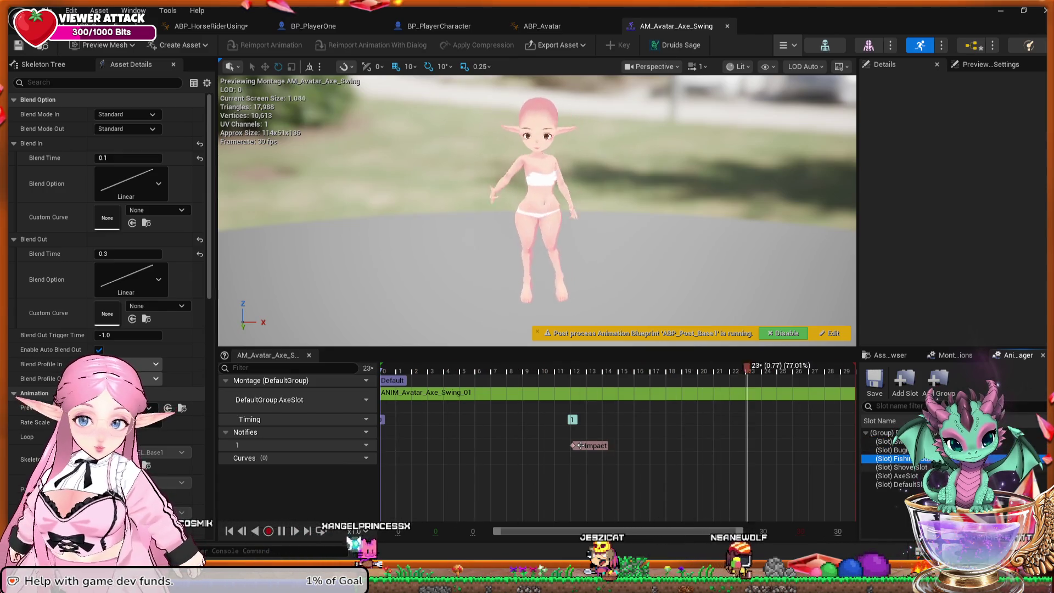
pyautogui.click(896, 476)
pyautogui.click(897, 485)
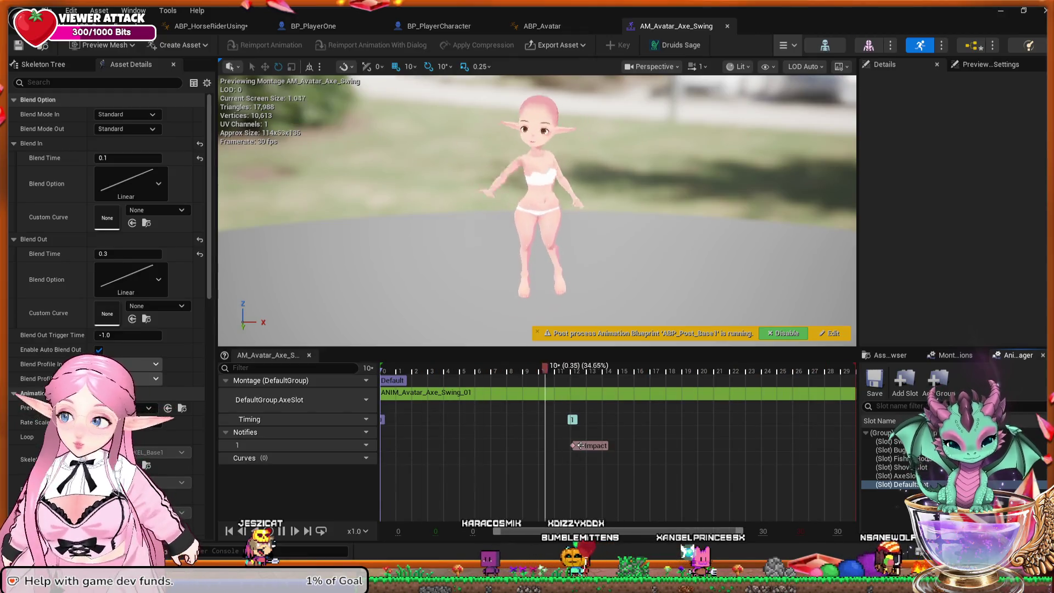
pyautogui.click(33, 26)
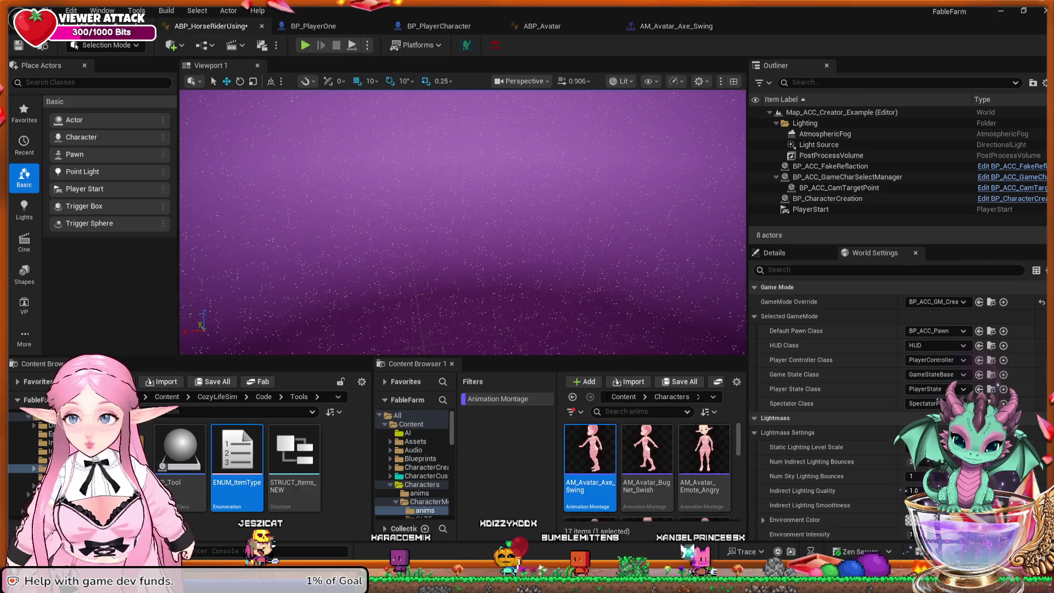
# In ABP_HorseRiderUsing, list the AnimGraph's sub-graphs and open the Locomotion state machine.
pyautogui.click(211, 26)
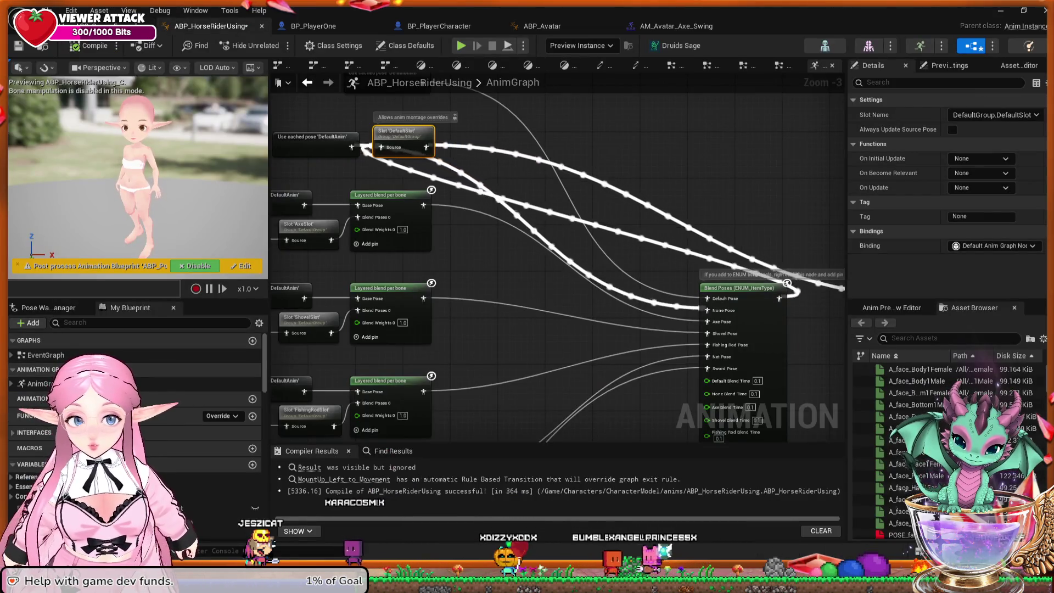
pyautogui.moveTo(499, 317); pyautogui.dragTo(454, 375)
pyautogui.scroll(-1, 481, 348)
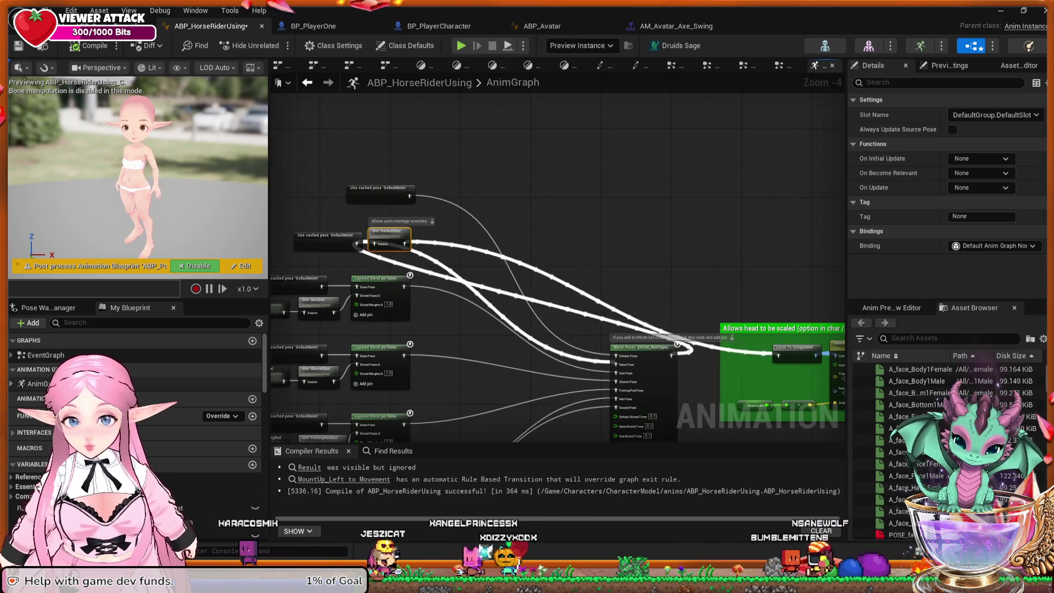
pyautogui.click(12, 384)
pyautogui.doubleClick(38, 397)
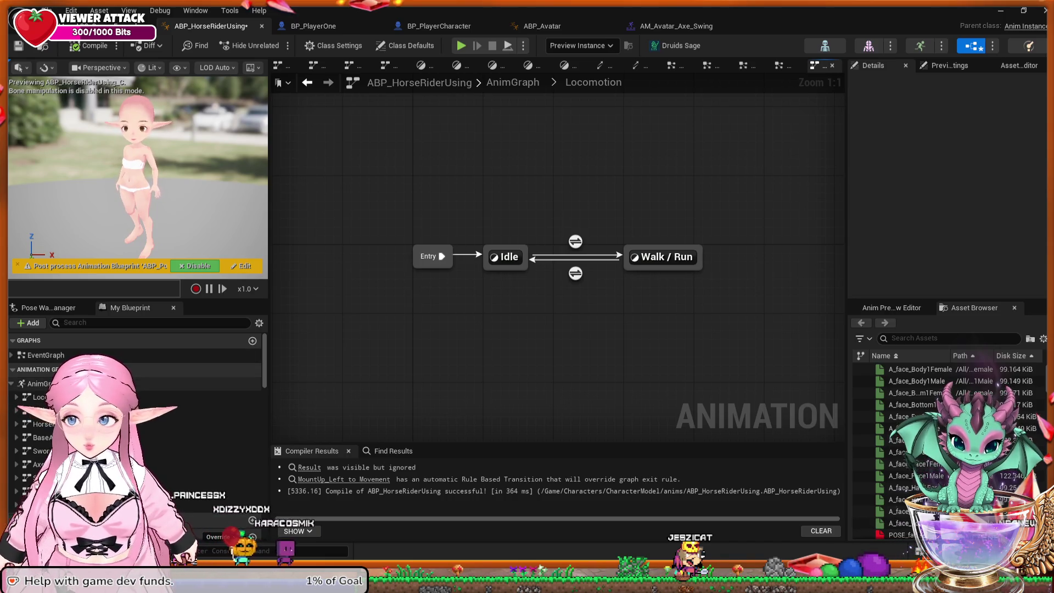
# Look over the Main States and HorseRider machines (Movement, Rearing states), then reopen Locomotion.
pyautogui.hotkey('alt', 'Left')
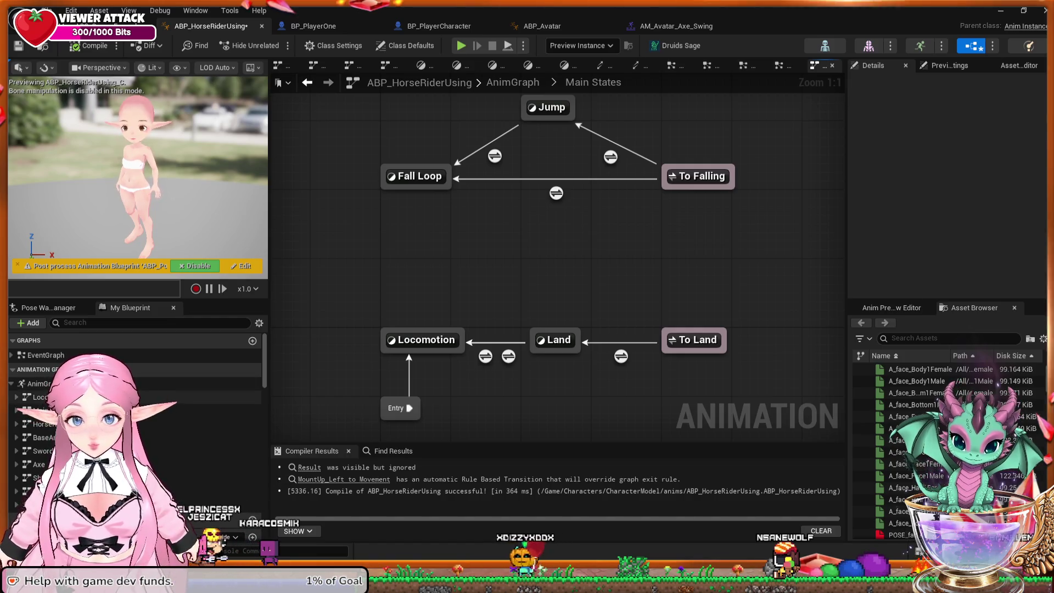
pyautogui.click(44, 424)
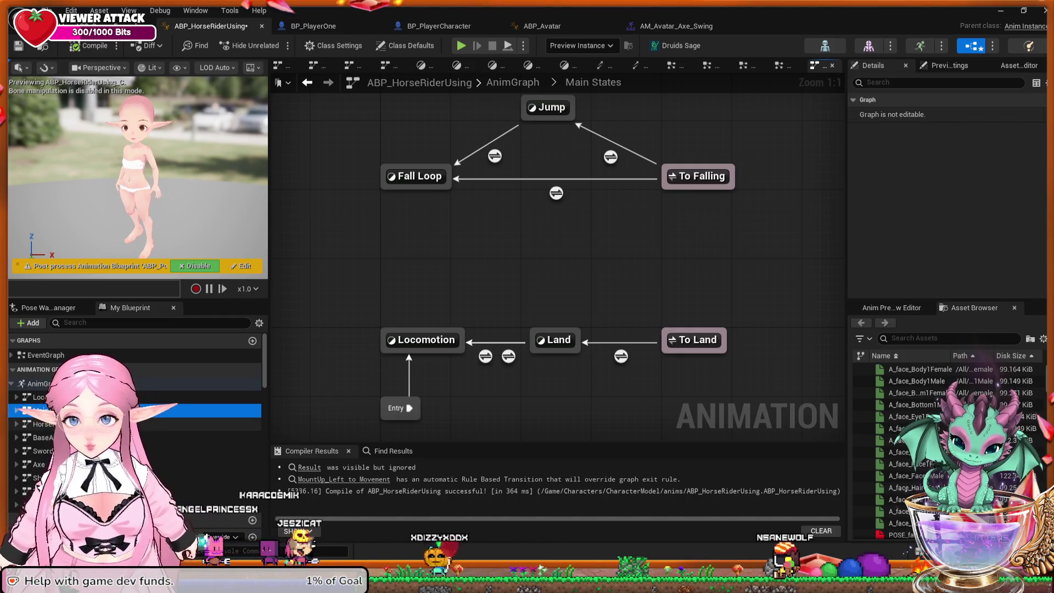
pyautogui.doubleClick(44, 424)
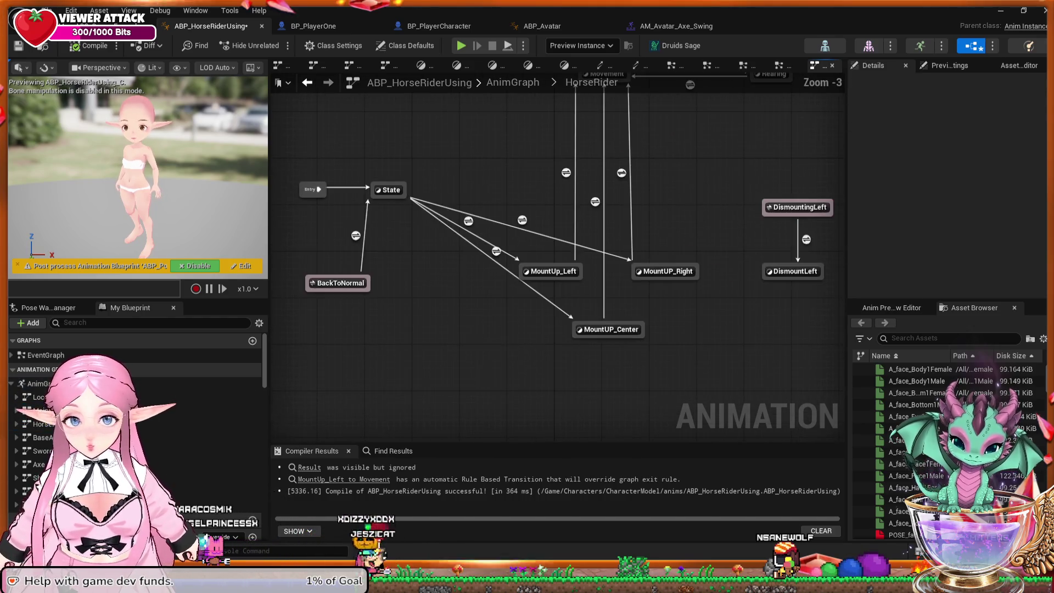
pyautogui.moveTo(490, 336); pyautogui.dragTo(461, 390)
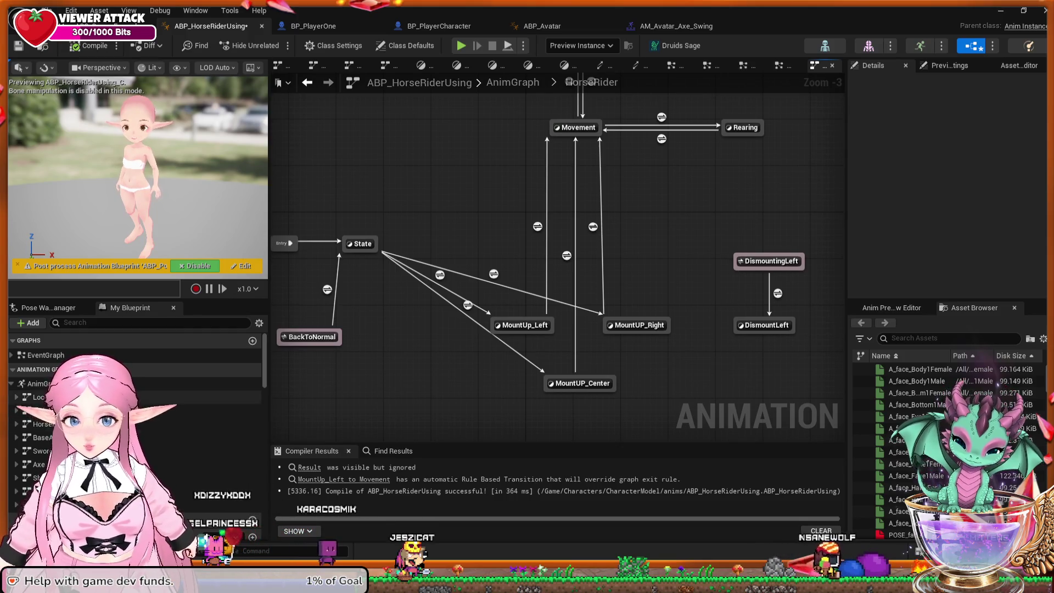
pyautogui.doubleClick(39, 397)
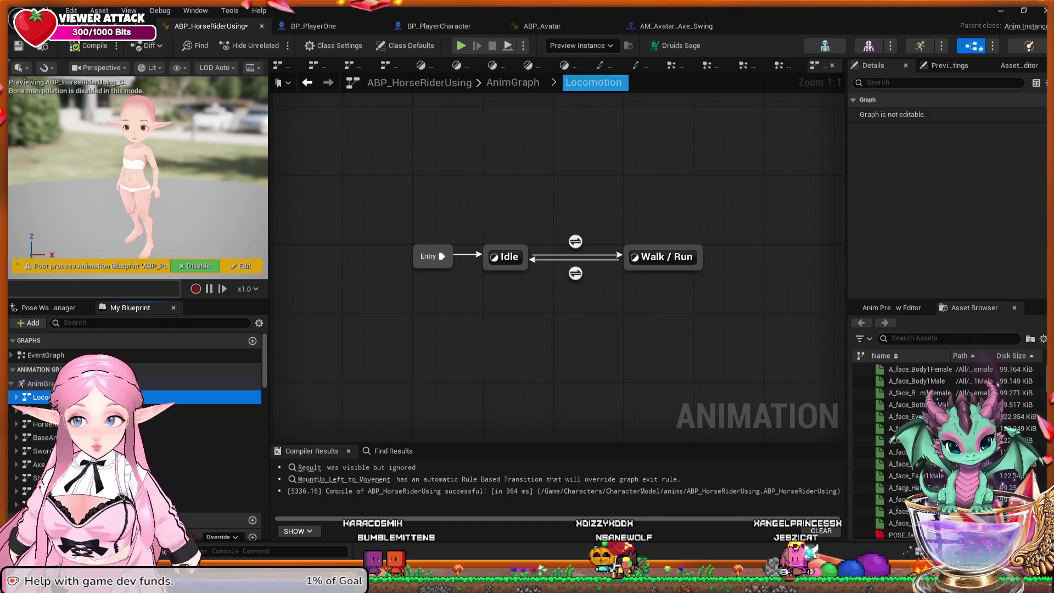
# Return to the top-level AnimGraph, inspect its nodes up to the Slot node, then open BaseAnimation.
pyautogui.click(165, 383)
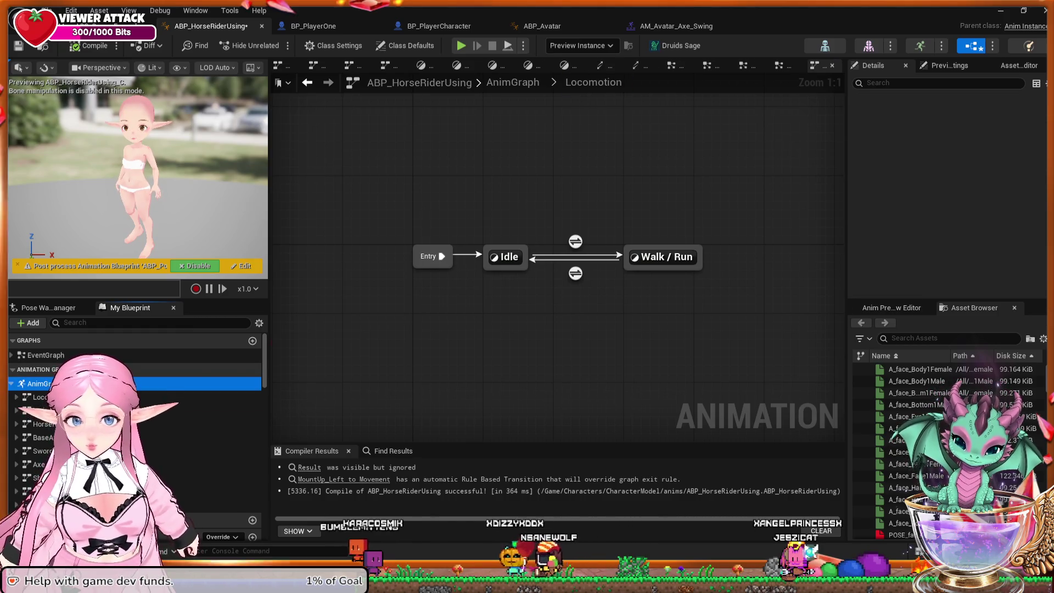
pyautogui.doubleClick(165, 384)
pyautogui.moveTo(460, 330)
pyautogui.mouseDown()
pyautogui.moveTo(743, 349)
pyautogui.moveTo(657, 342)
pyautogui.mouseUp()
pyautogui.scroll(2, 656, 342)
pyautogui.scroll(1, 610, 343)
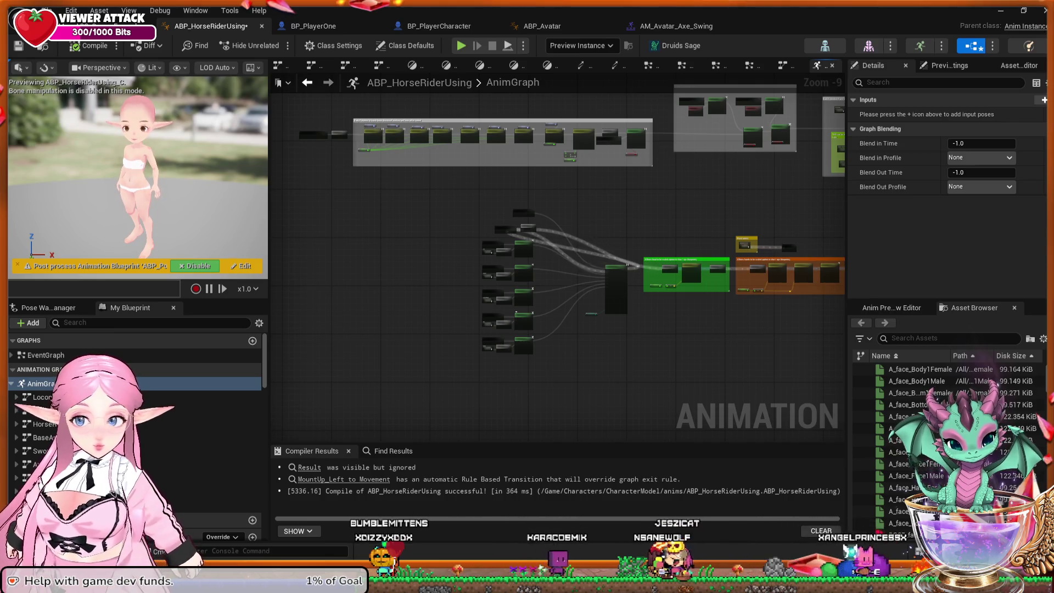
pyautogui.scroll(5, 522, 324)
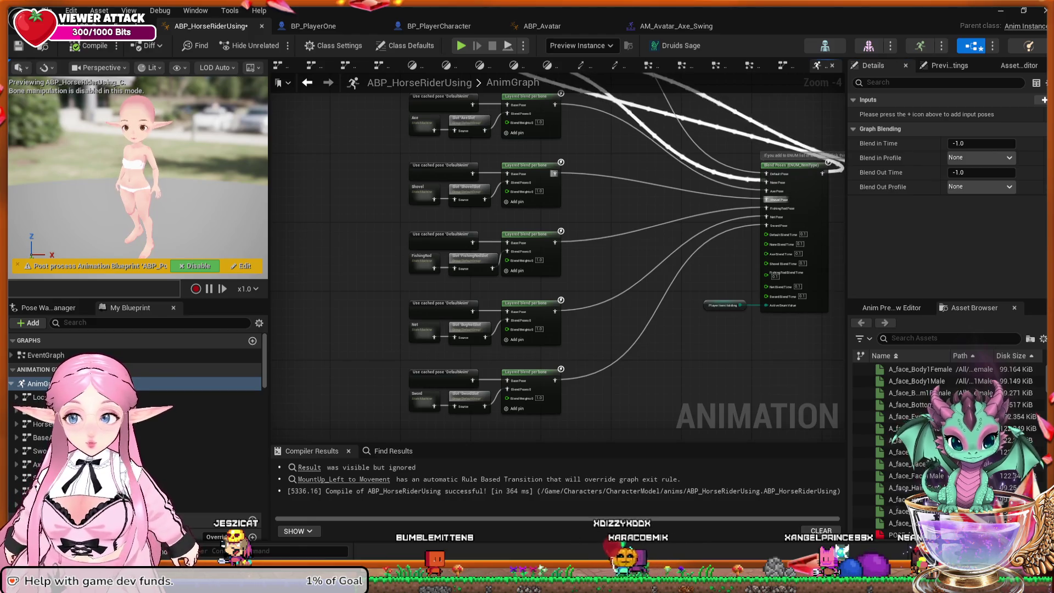
pyautogui.moveTo(604, 263); pyautogui.dragTo(580, 360)
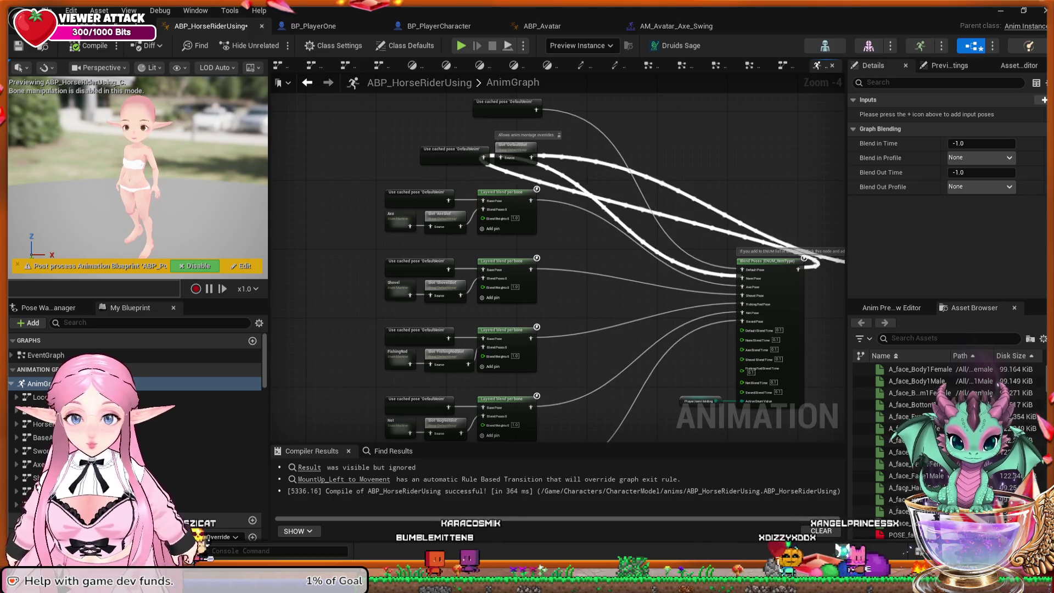
pyautogui.doubleClick(44, 437)
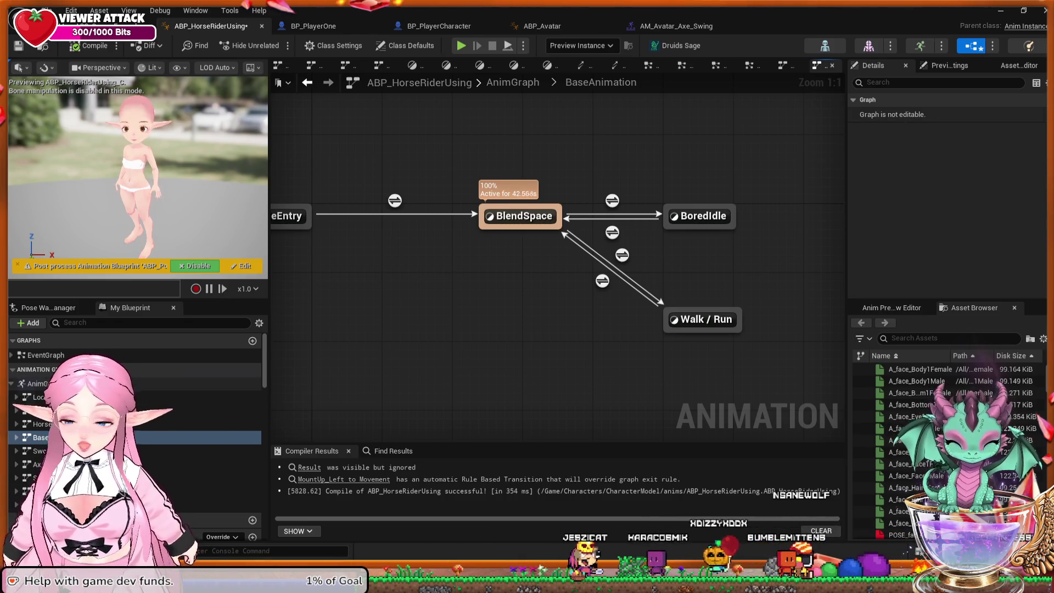
pyautogui.doubleClick(230, 397)
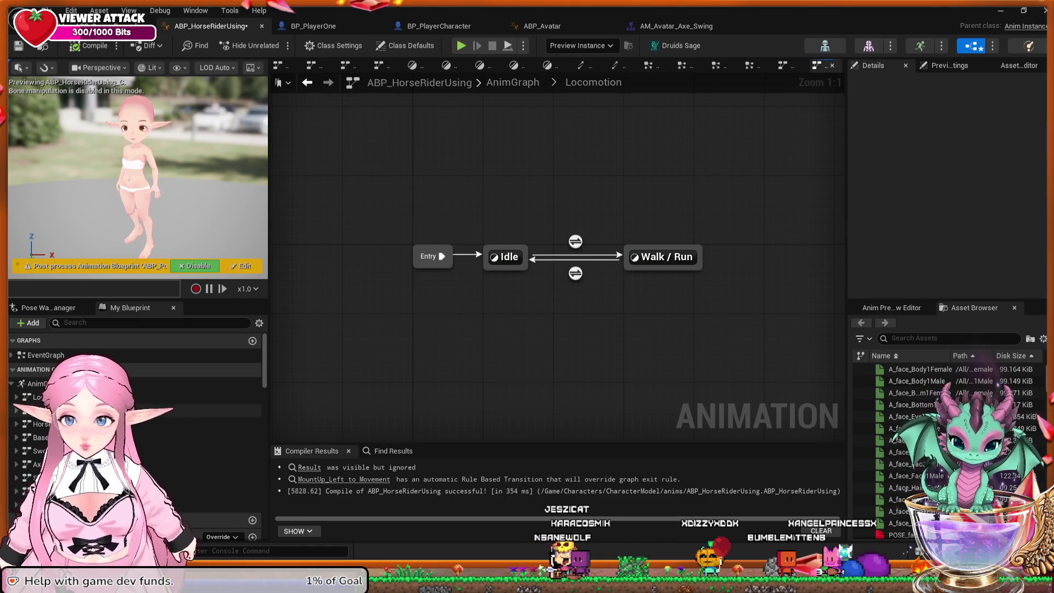
pyautogui.doubleClick(230, 410)
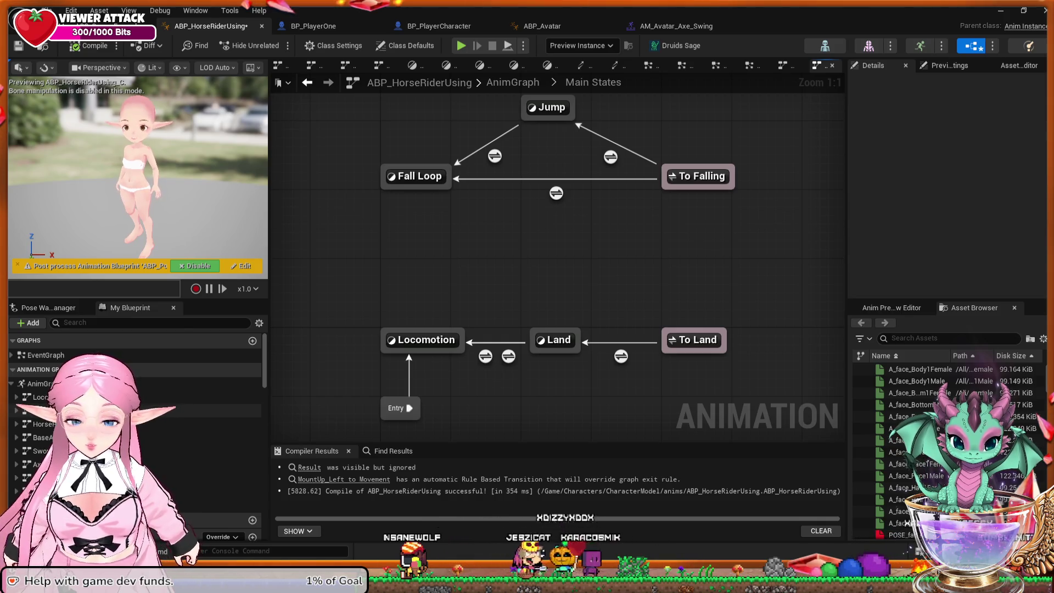
pyautogui.doubleClick(422, 340)
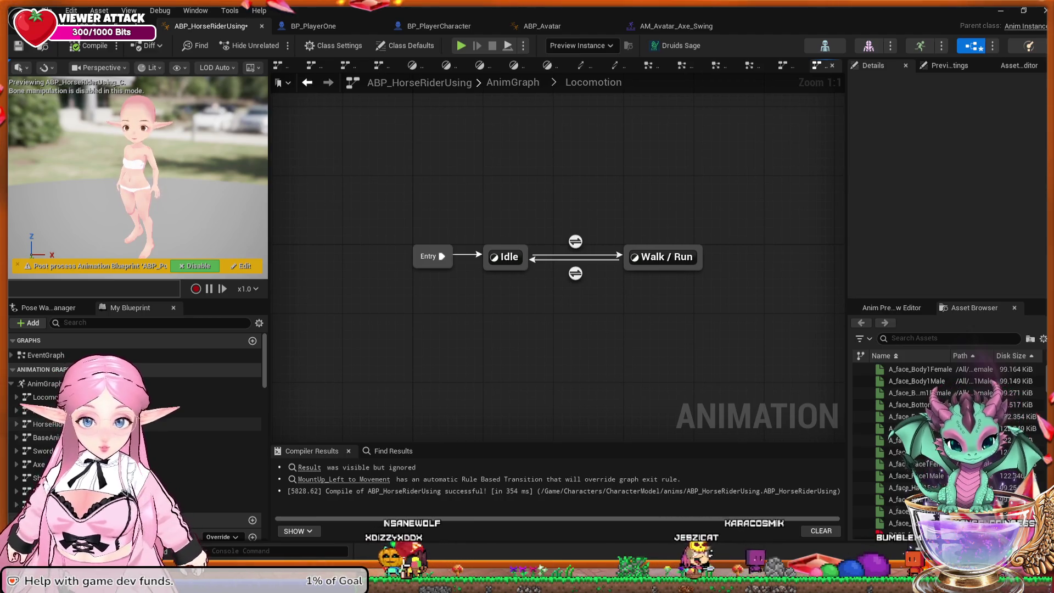
pyautogui.doubleClick(42, 437)
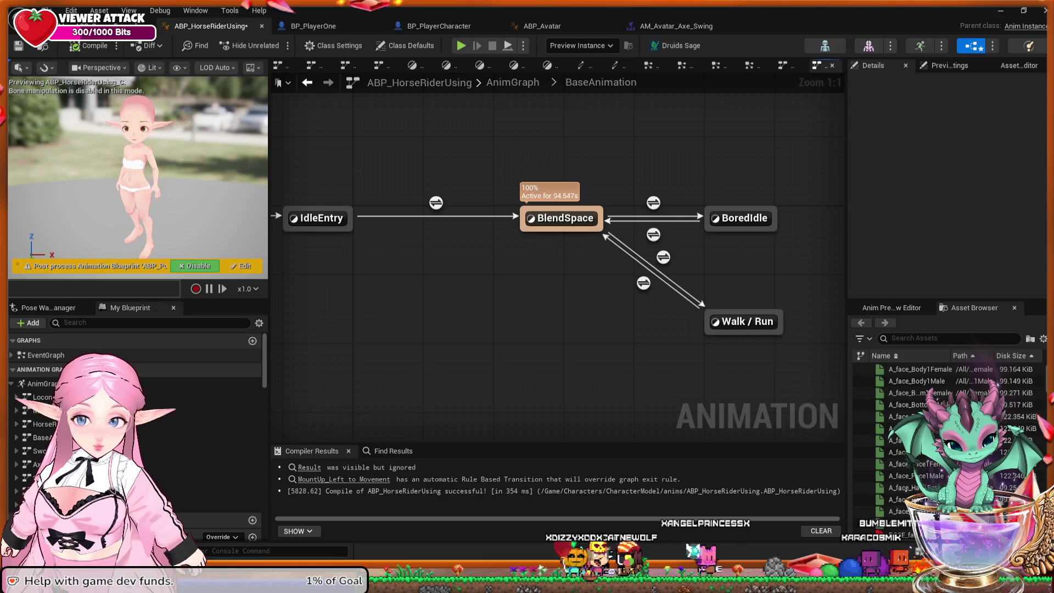
pyautogui.doubleClick(43, 397)
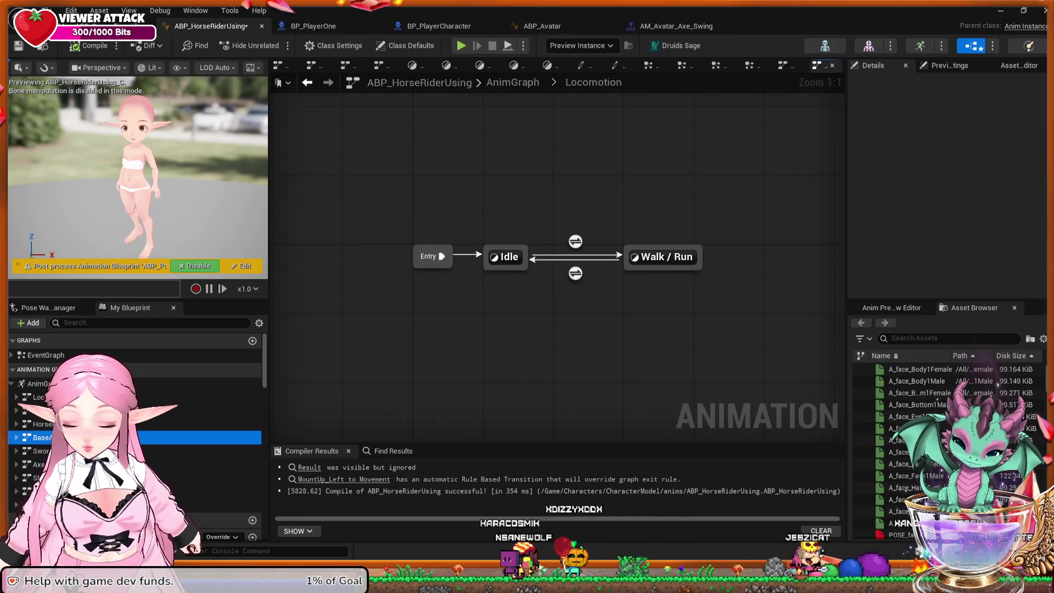
pyautogui.doubleClick(41, 437)
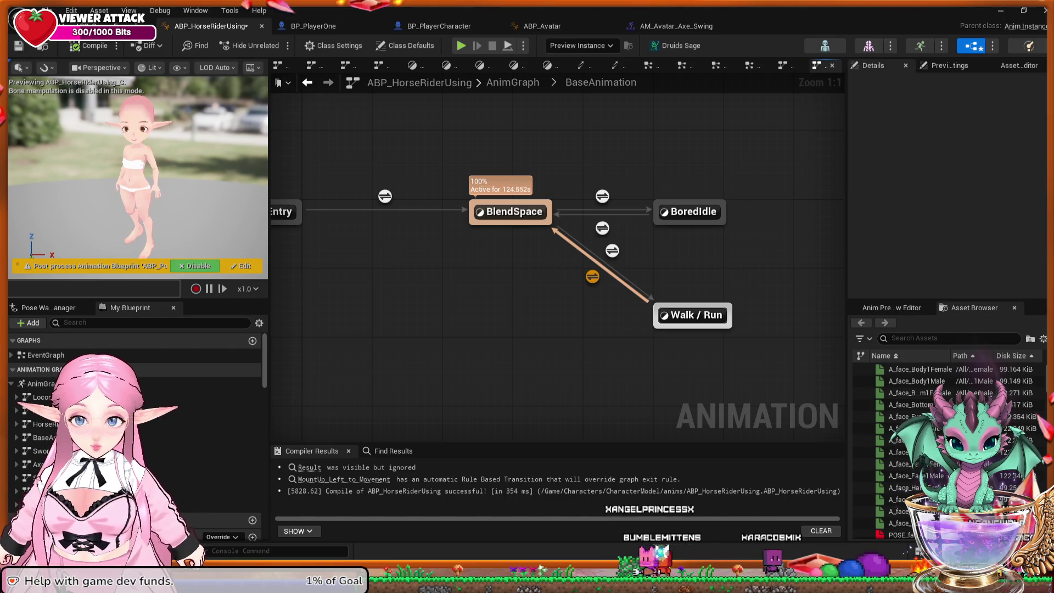
# Duplicate the Walk / Run state as Walk / Run_1, move it aside, and inspect its graph.
pyautogui.click(693, 316)
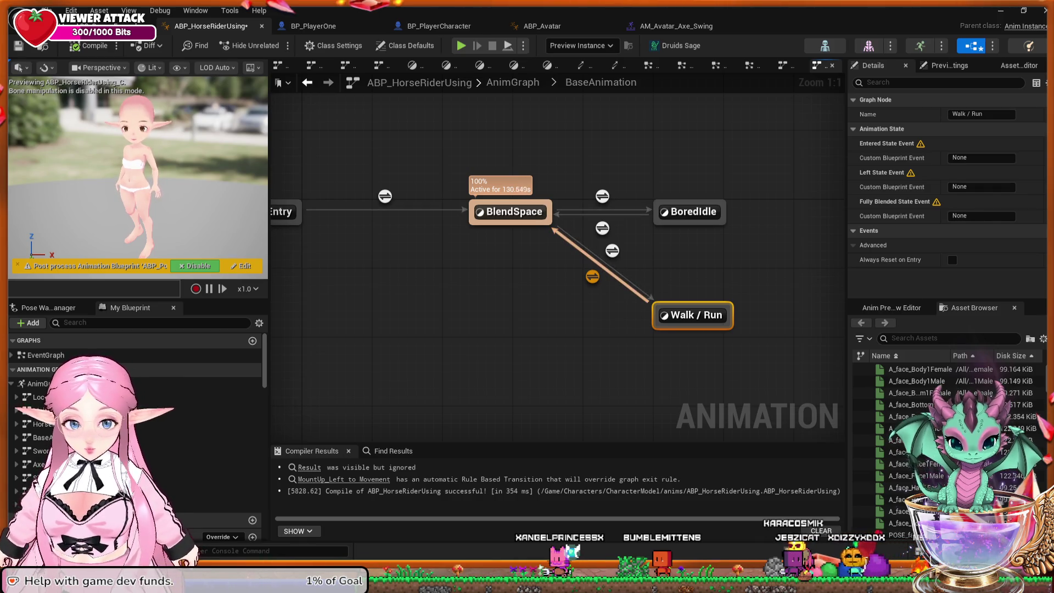
pyautogui.hotkey('ctrl', 'd')
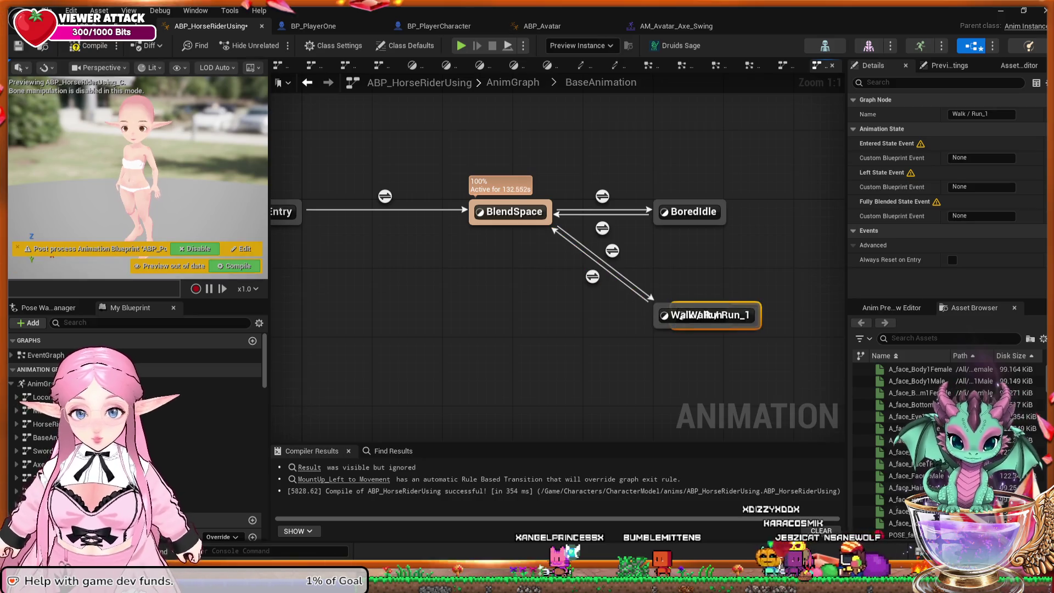
pyautogui.moveTo(710, 315)
pyautogui.mouseDown()
pyautogui.moveTo(713, 330)
pyautogui.moveTo(539, 332)
pyautogui.mouseUp()
pyautogui.doubleClick(540, 332)
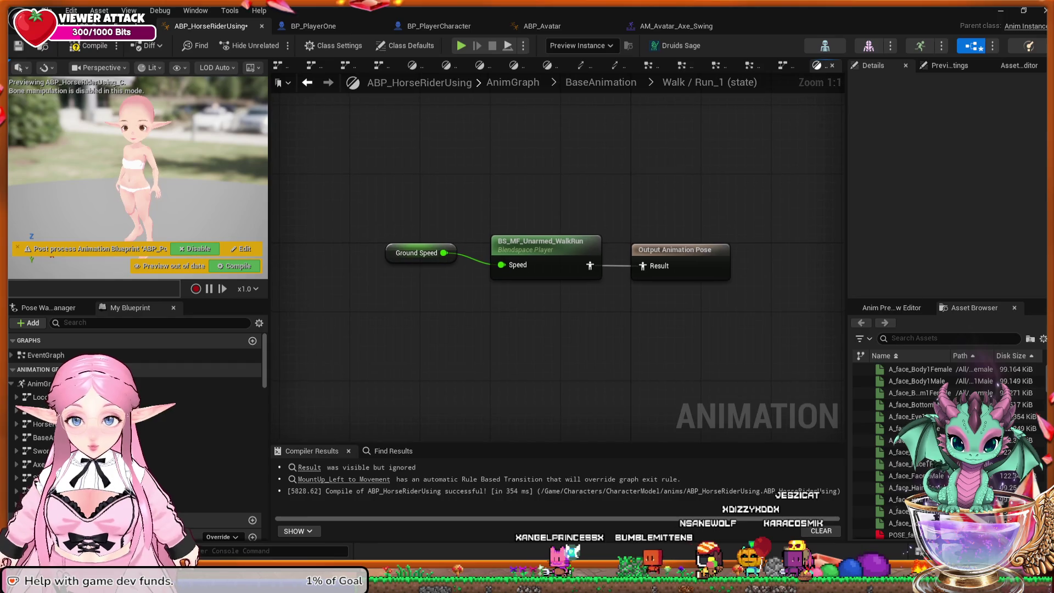
pyautogui.click(620, 307)
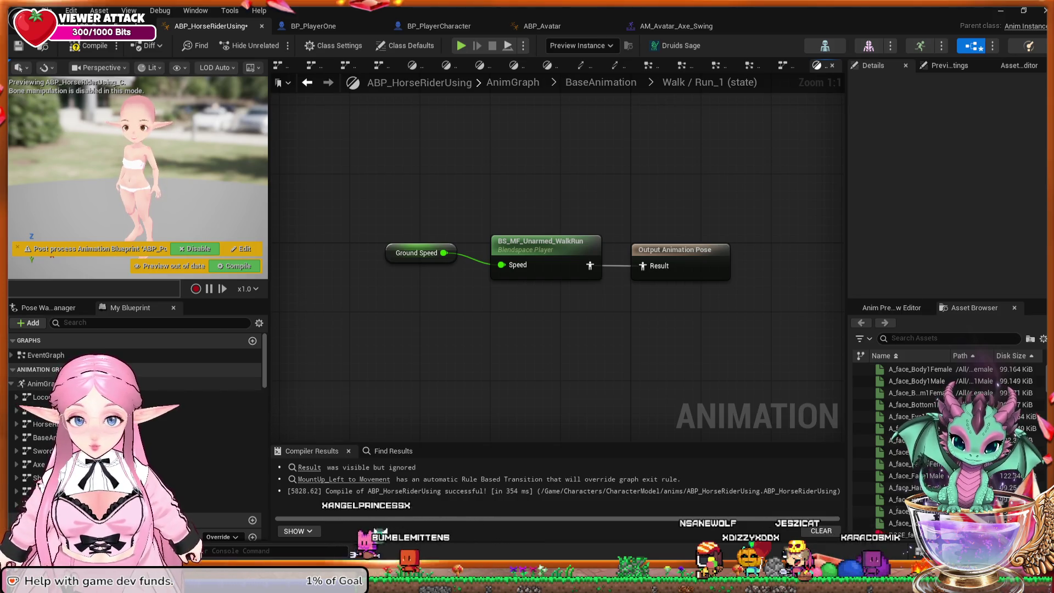
# Go to the top-level AnimGraph, open the Axe state machine and select its Hold_Axe state.
pyautogui.click(40, 384)
pyautogui.doubleClick(40, 383)
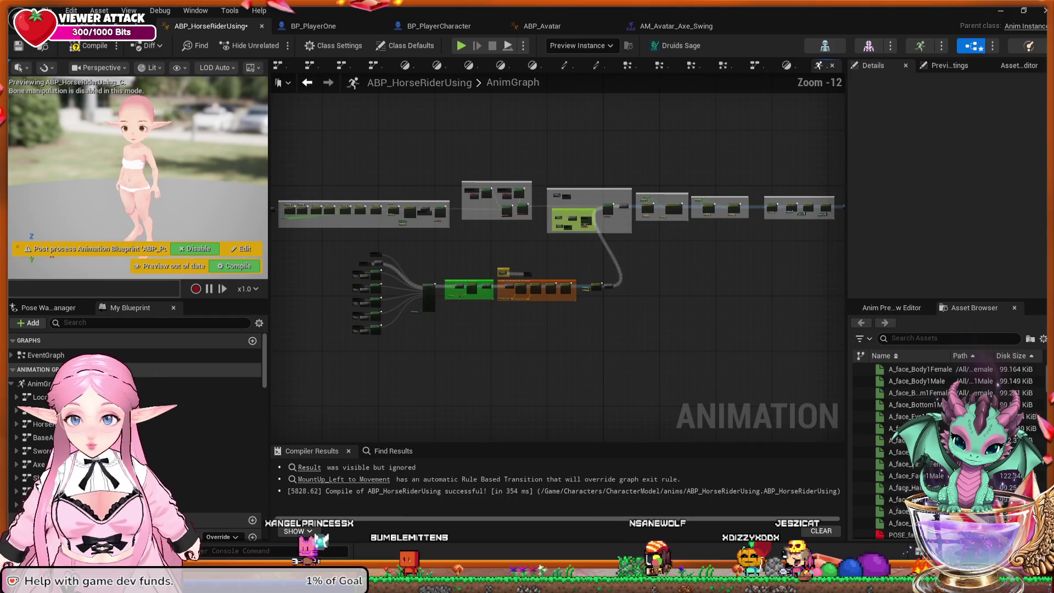
pyautogui.scroll(5, 529, 351)
pyautogui.scroll(1, 554, 305)
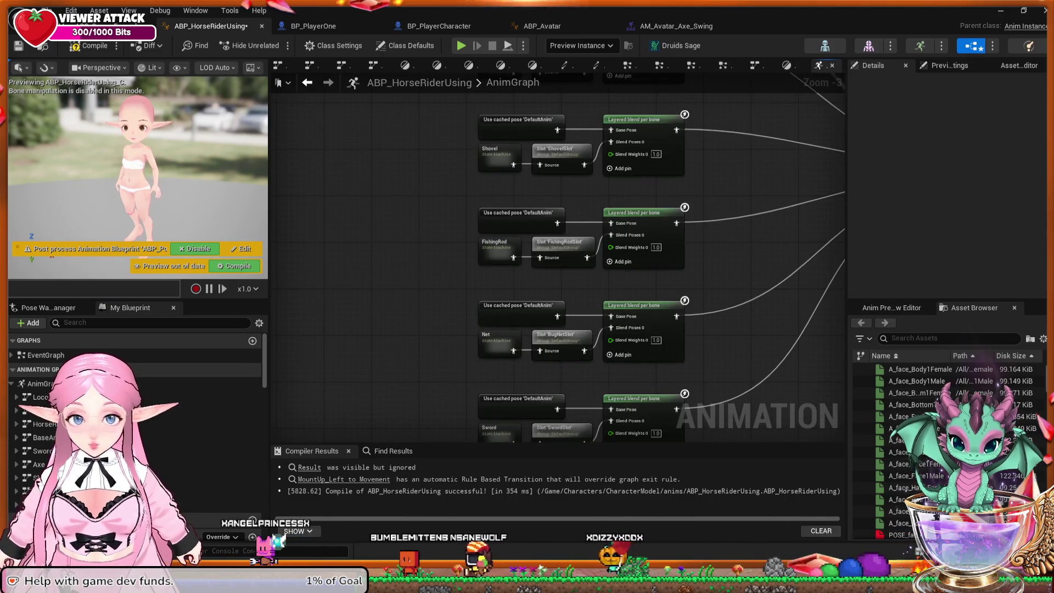
pyautogui.moveTo(555, 306); pyautogui.dragTo(543, 375)
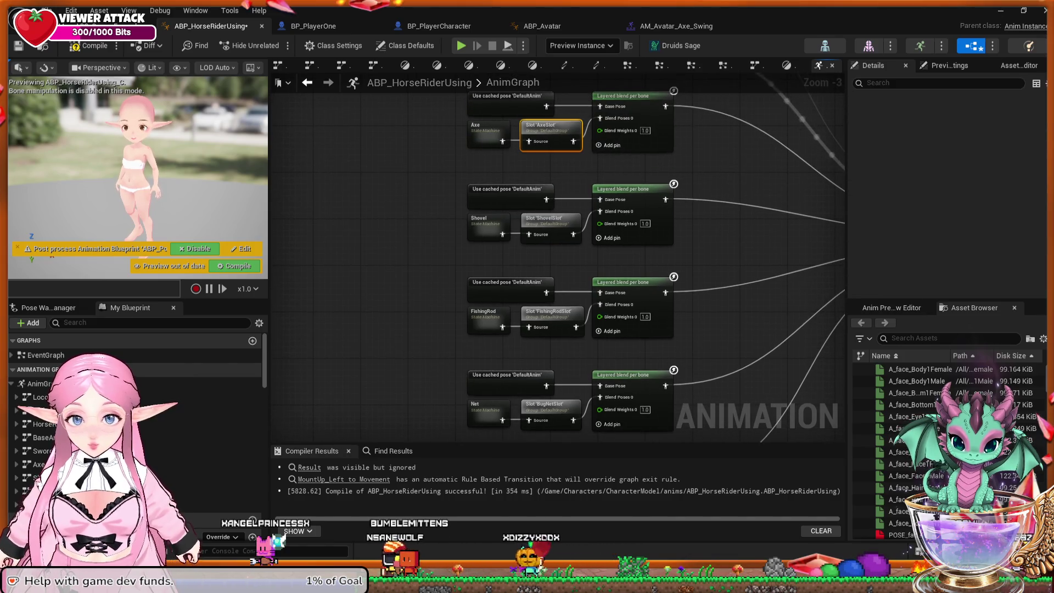
pyautogui.doubleClick(486, 132)
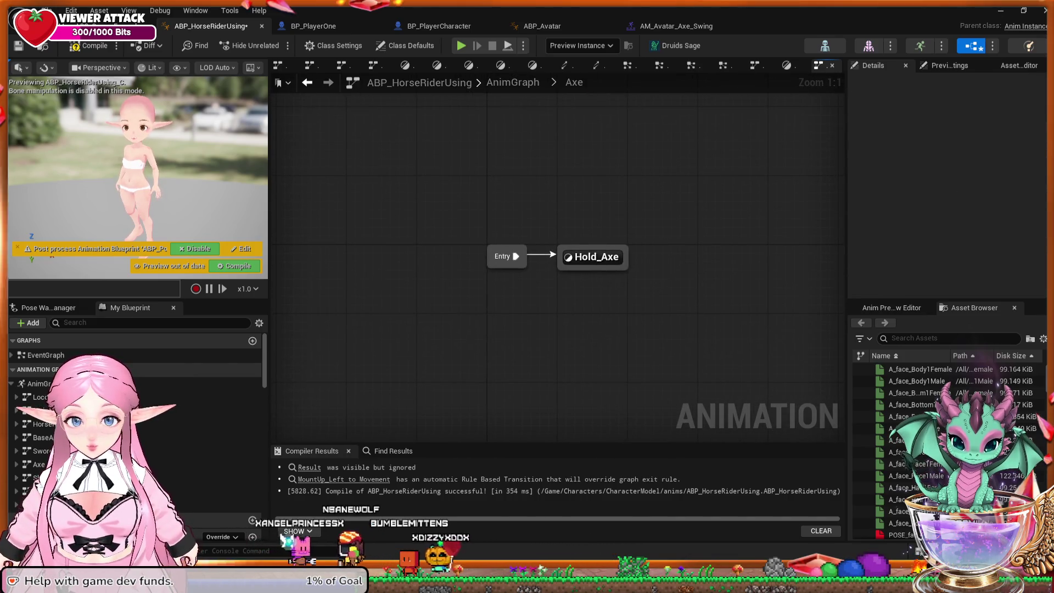
pyautogui.moveTo(635, 299)
pyautogui.mouseDown()
pyautogui.moveTo(558, 245)
pyautogui.moveTo(588, 283)
pyautogui.mouseUp()
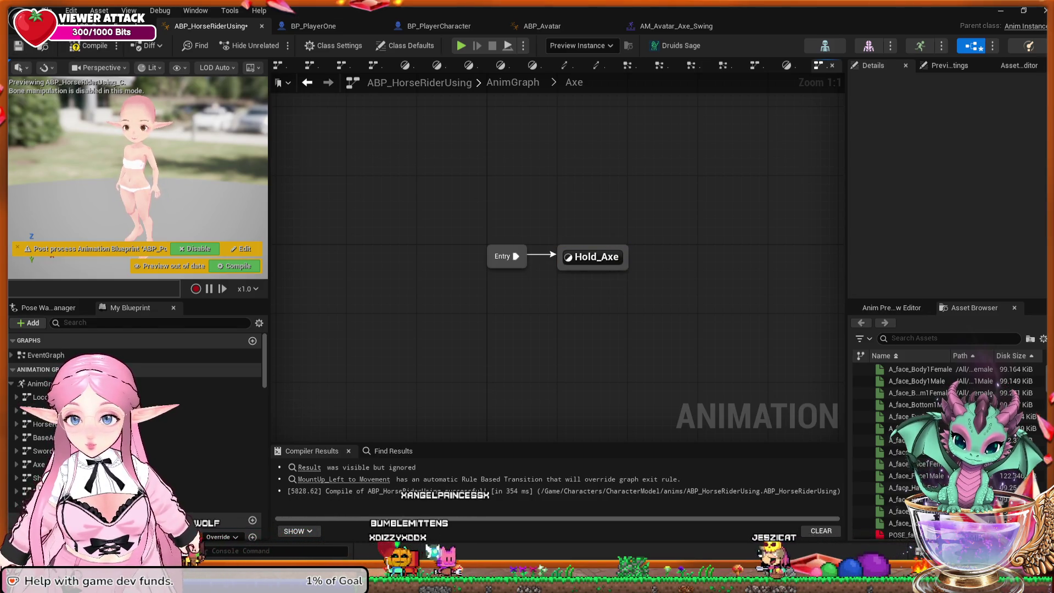
# Inspect the ShovelSlot slot node's settings in the AnimGraph, then go back to Walk / Run_1.
pyautogui.hotkey('alt', 'Left')
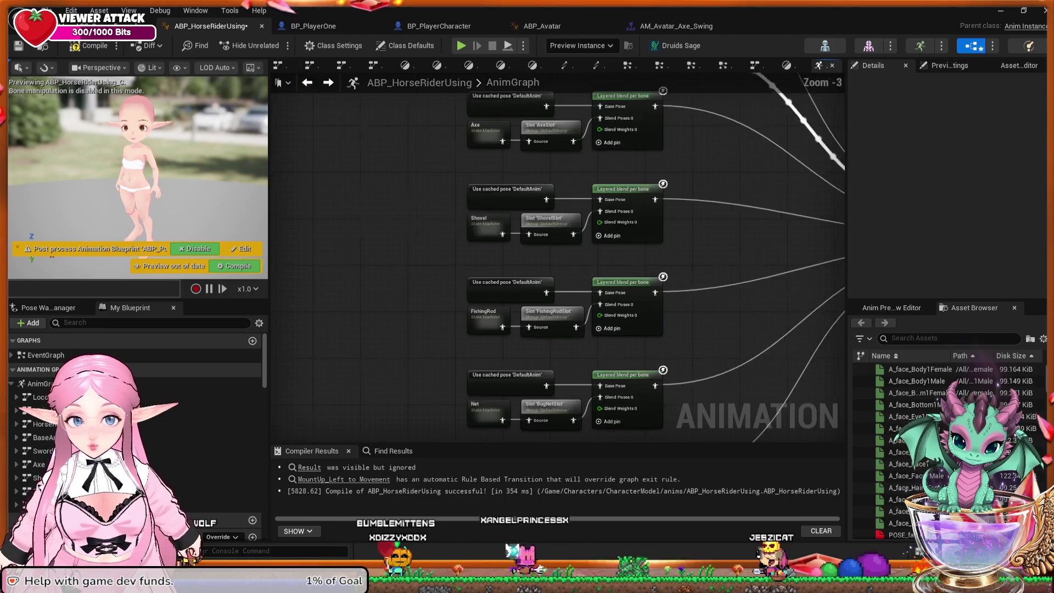
pyautogui.click(527, 211)
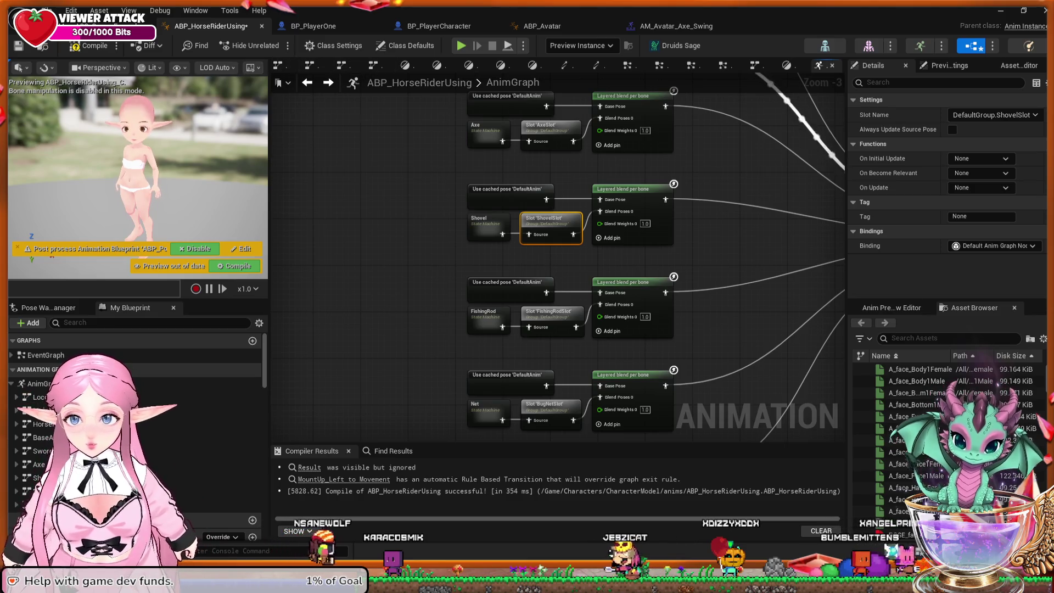
pyautogui.click(307, 83)
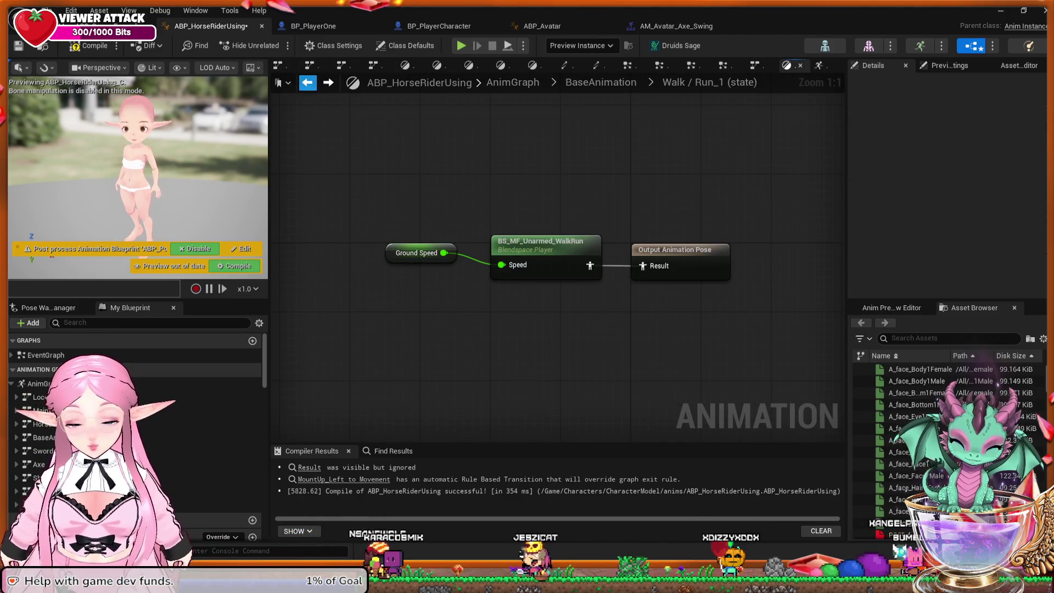
# Delete the Ground Speed and BS_MF_Unarmed_WalkRun nodes, then undo to restore them.
pyautogui.moveTo(718, 315)
pyautogui.mouseDown()
pyautogui.moveTo(442, 229)
pyautogui.moveTo(379, 229)
pyautogui.mouseUp()
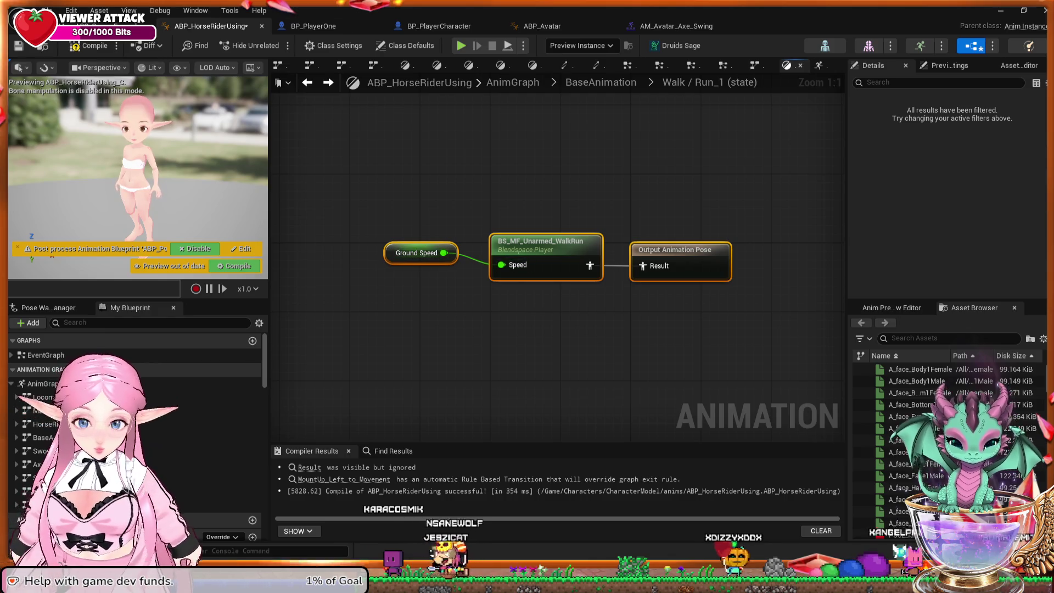
pyautogui.press('Delete')
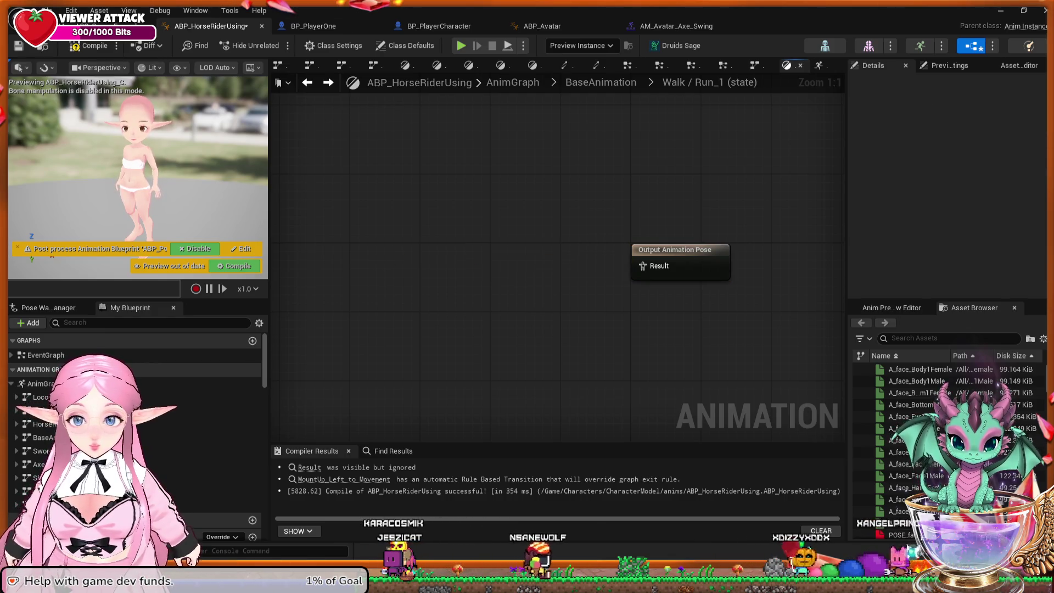
pyautogui.click(713, 245)
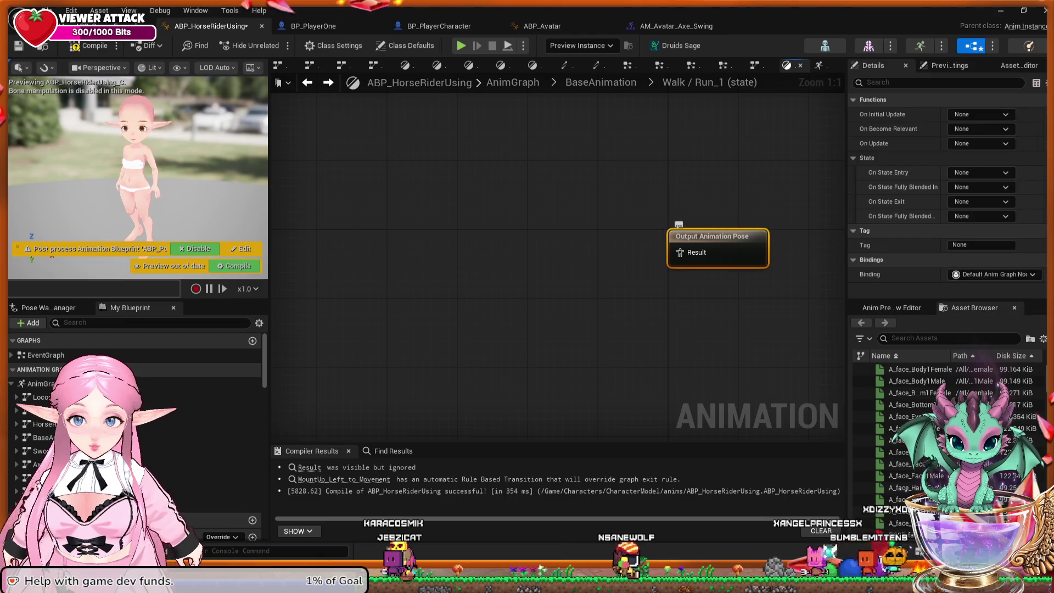
pyautogui.press('Escape')
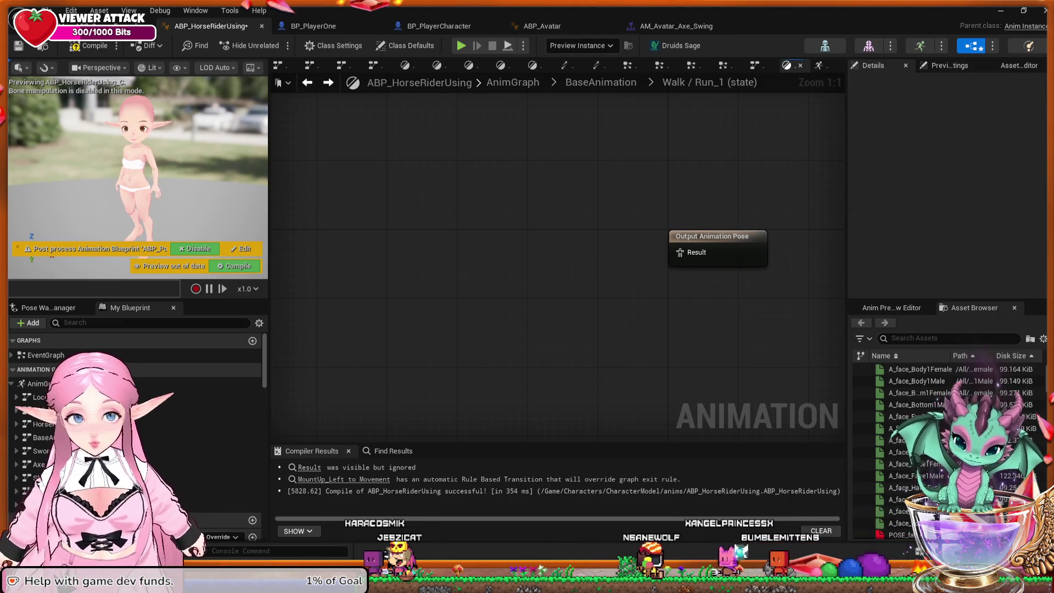
pyautogui.hotkey('ctrl', 'z')
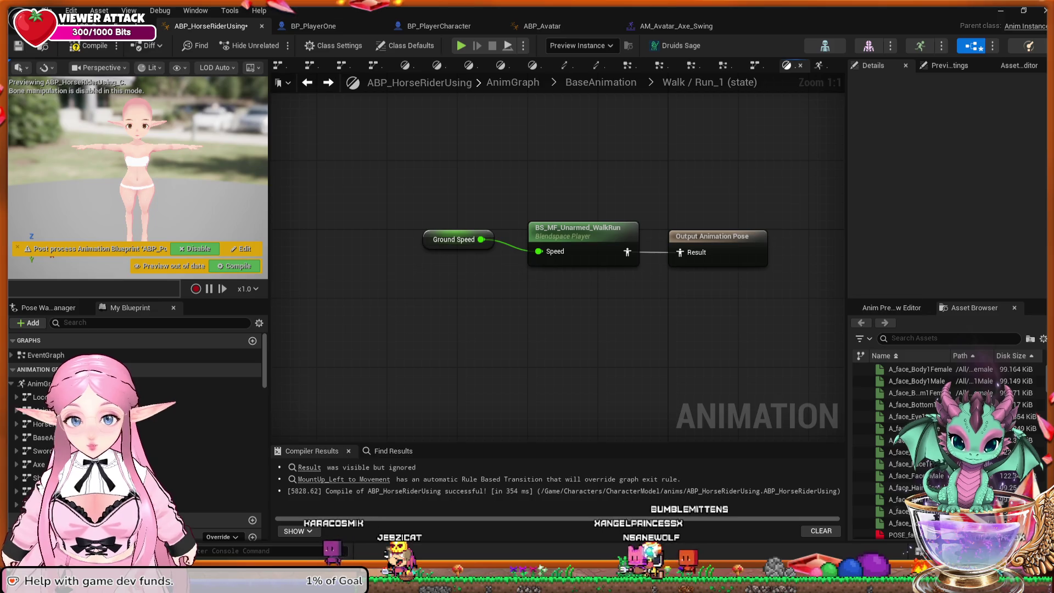
pyautogui.scroll(-1, 933, 439)
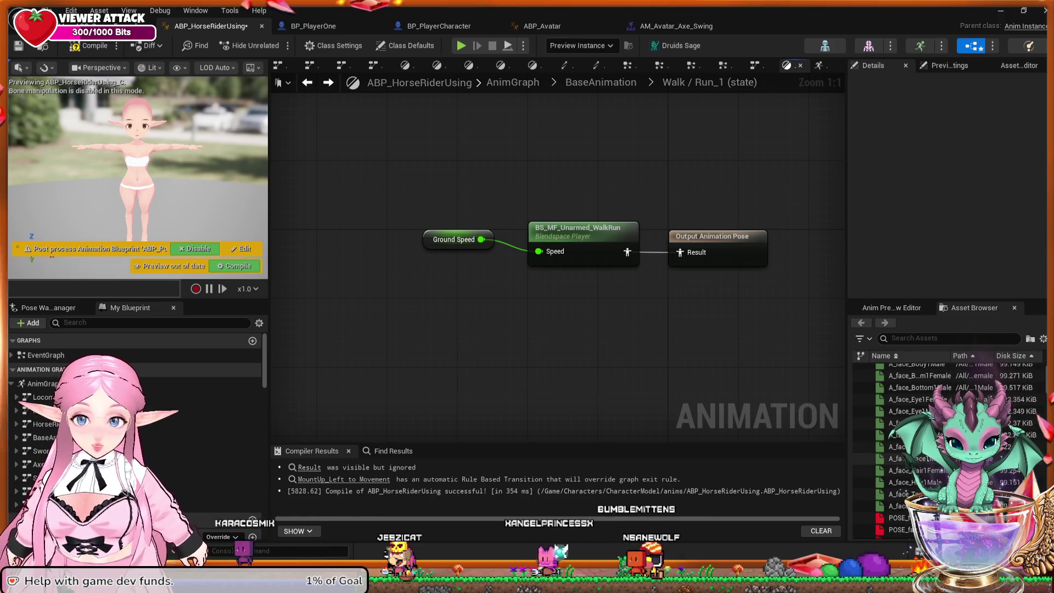
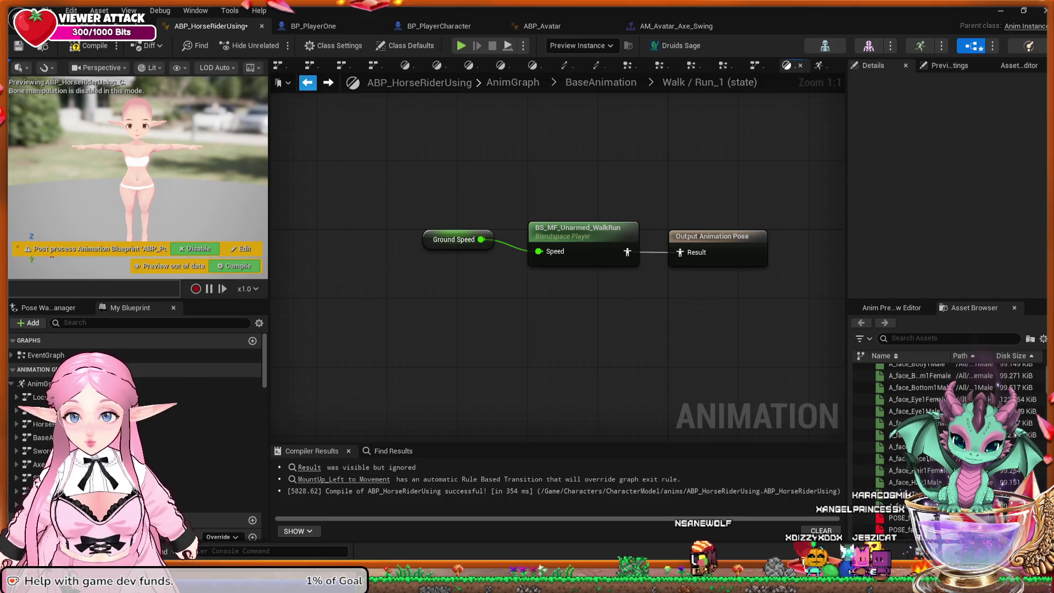
# Delete the extra Walk / Run_1 state from the BaseAnimation state machine.
pyautogui.hotkey('alt', 'Left')
pyautogui.click(526, 331)
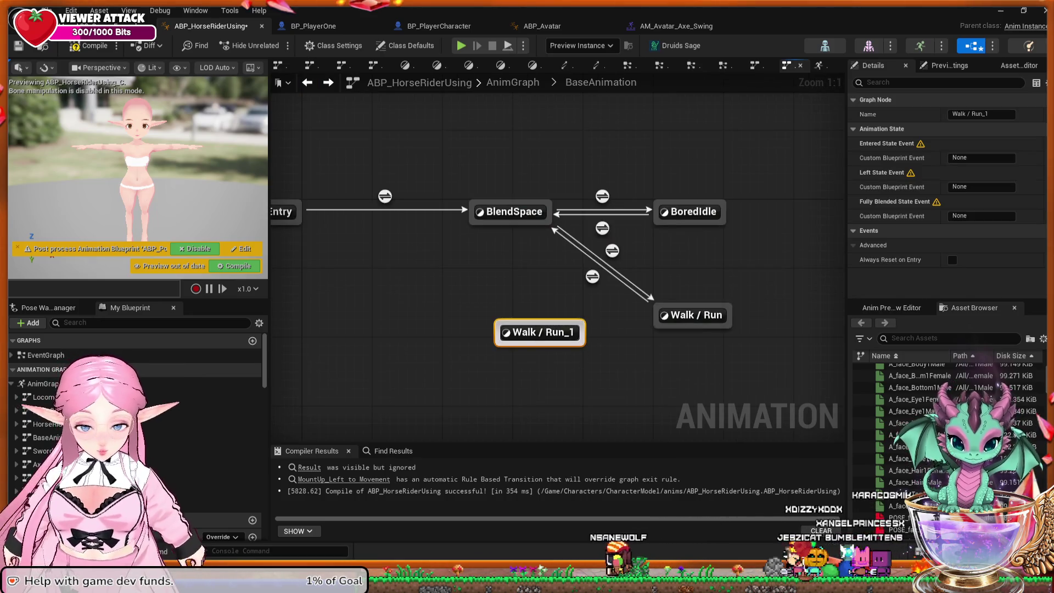
pyautogui.press('Delete')
pyautogui.moveTo(526, 331); pyautogui.dragTo(616, 338)
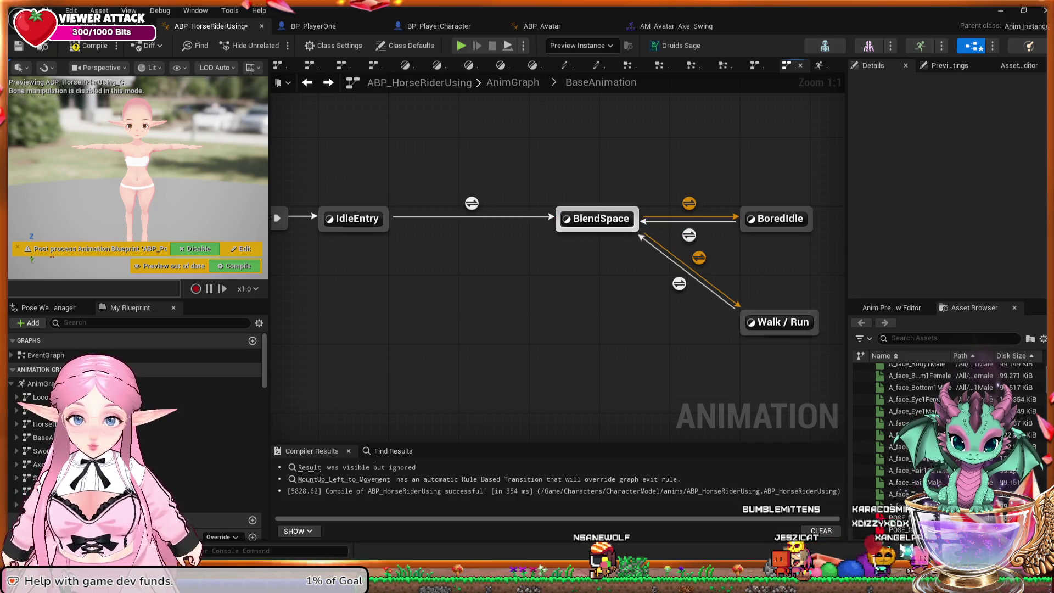
# Inspect the BlendSpace state, then open the IdleEntry state graph.
pyautogui.doubleClick(598, 219)
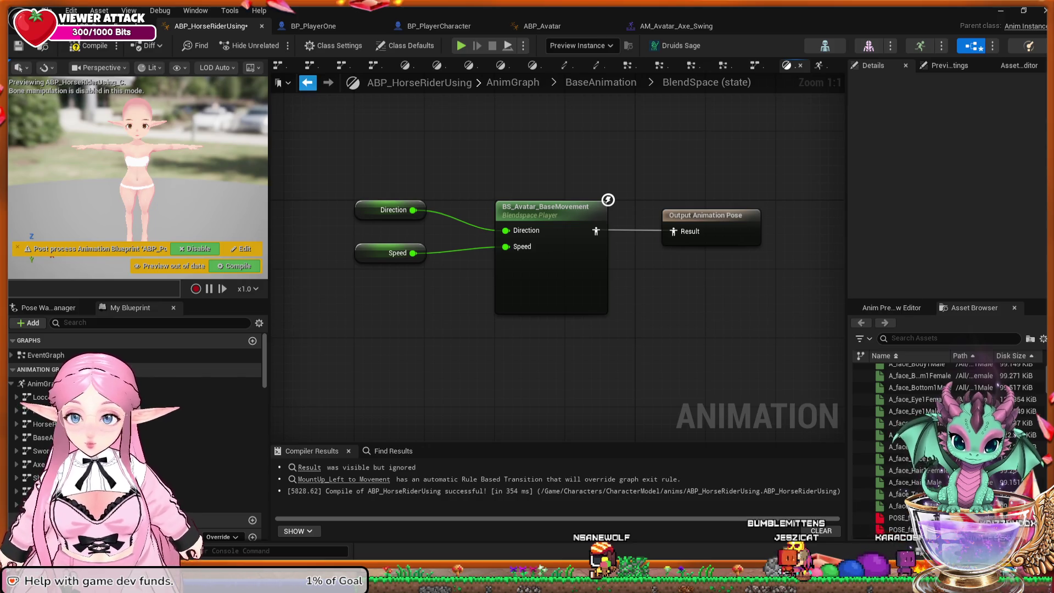
pyautogui.click(308, 82)
pyautogui.doubleClick(353, 219)
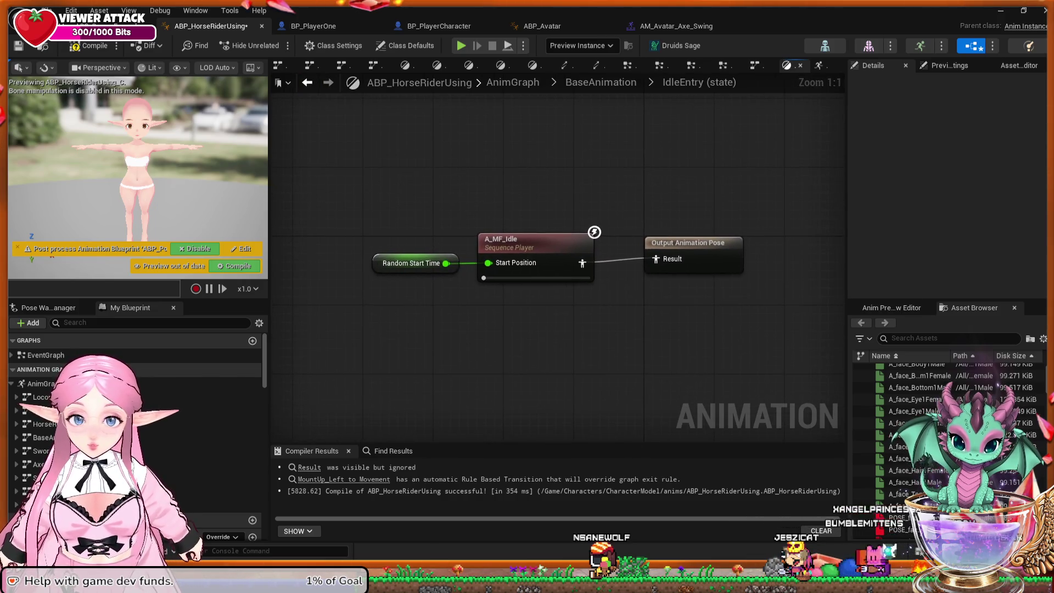
pyautogui.moveTo(570, 311)
pyautogui.mouseDown()
pyautogui.moveTo(527, 285)
pyautogui.moveTo(546, 296)
pyautogui.moveTo(548, 280)
pyautogui.mouseUp()
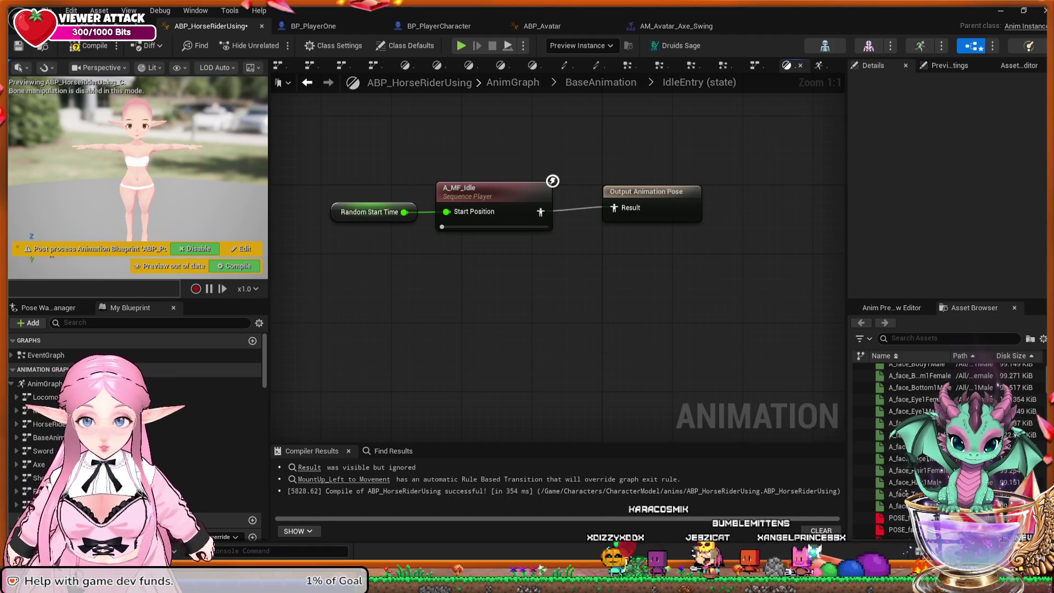
# Paste a Layered blend per bone node before Output Animation Pose and wire A_MF_Idle into its Base Pose.
pyautogui.hotkey('ctrl', 'v')
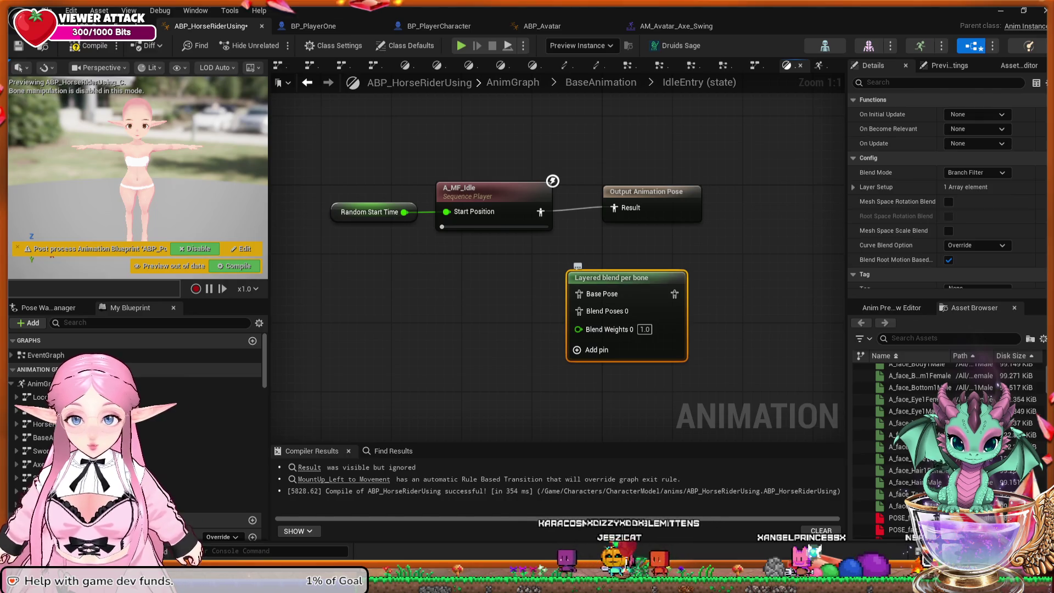
pyautogui.moveTo(611, 278); pyautogui.dragTo(594, 243)
pyautogui.moveTo(646, 191); pyautogui.dragTo(769, 183)
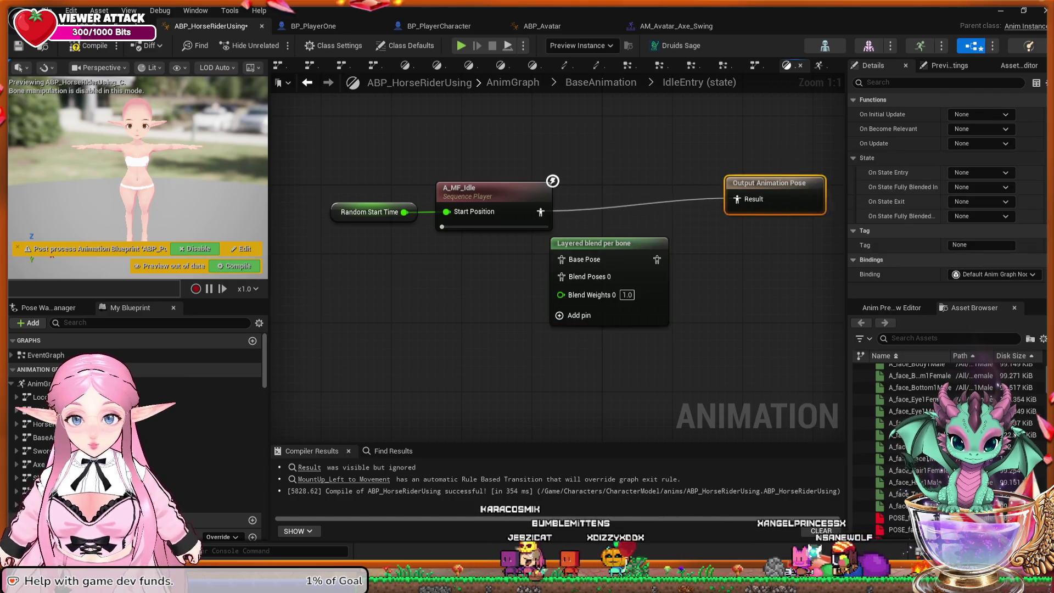
pyautogui.moveTo(593, 243); pyautogui.dragTo(628, 165)
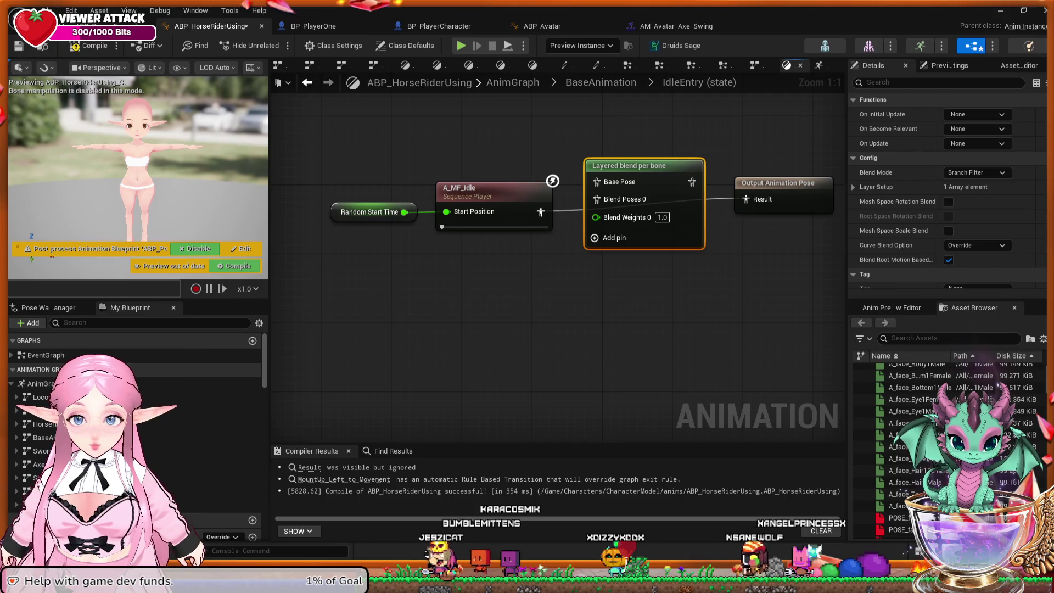
pyautogui.moveTo(540, 212); pyautogui.dragTo(597, 182)
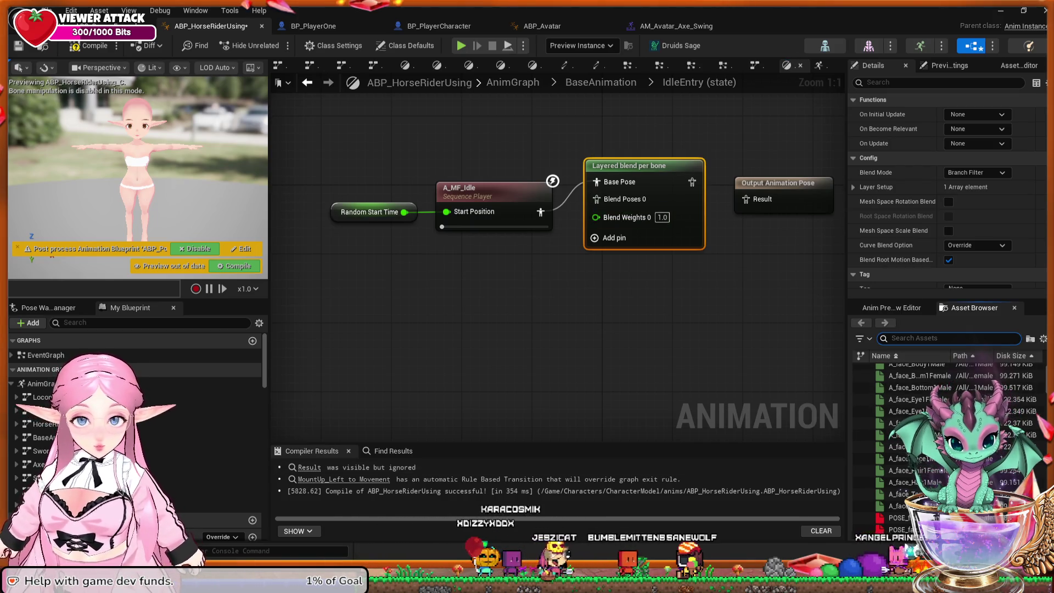
# Drag ANIM_Avatar_Axe_Swing_01 from the Asset Browser into the graph and wire it to Blend Poses 0.
pyautogui.write('xu')
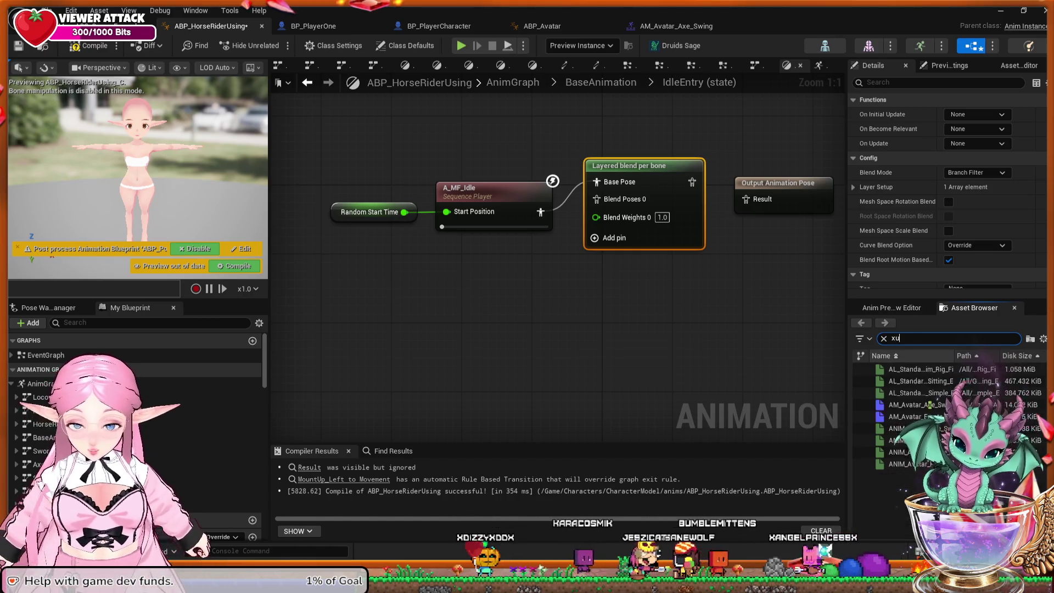
pyautogui.write('t')
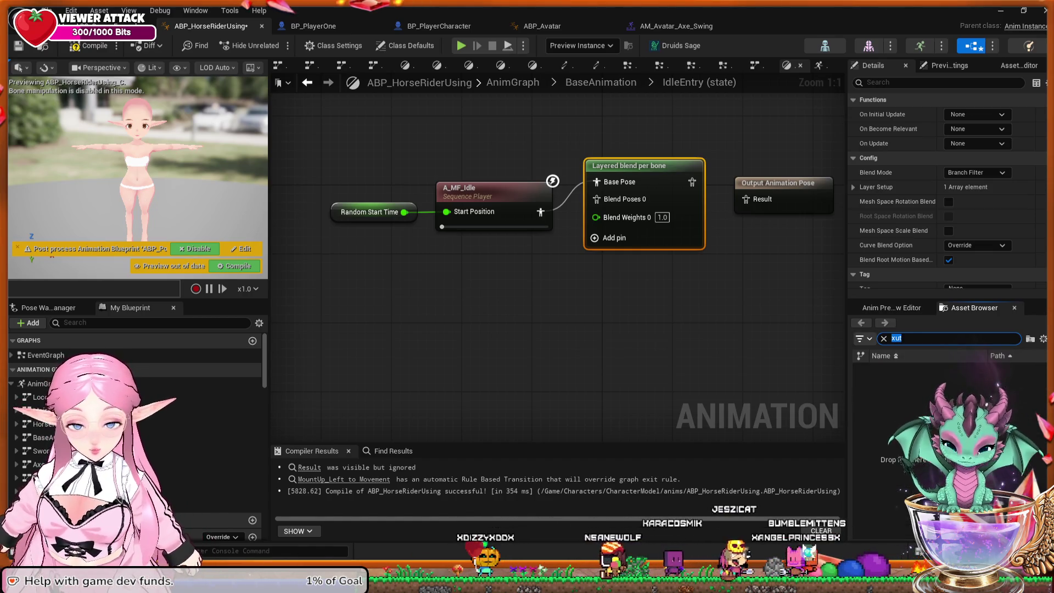
pyautogui.write('cut')
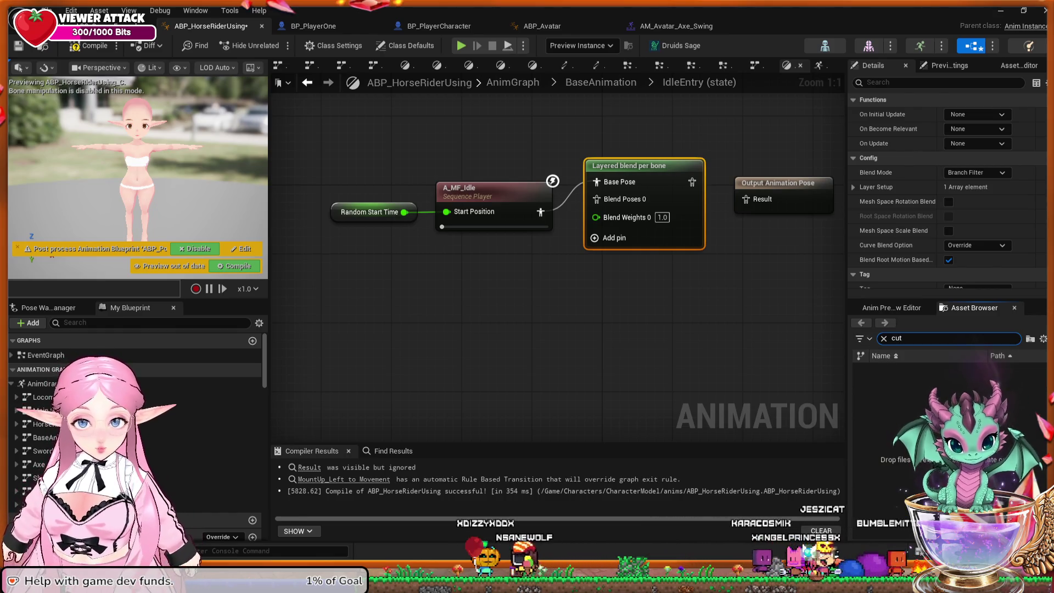
pyautogui.press('BackSpace')
pyautogui.press('BackSpace')
pyautogui.press('BackSpace')
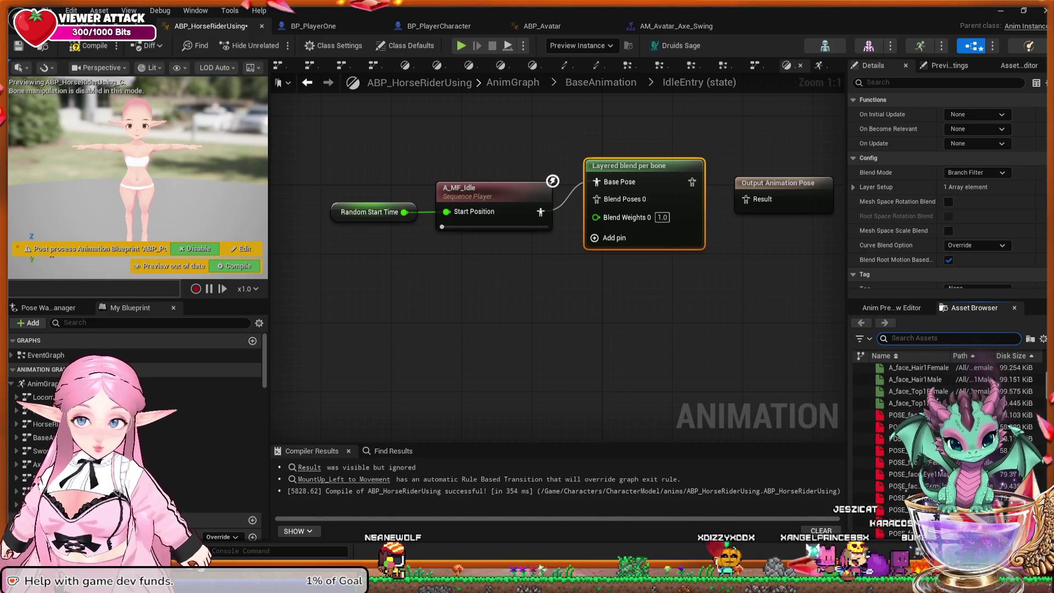
pyautogui.scroll(10, 944, 439)
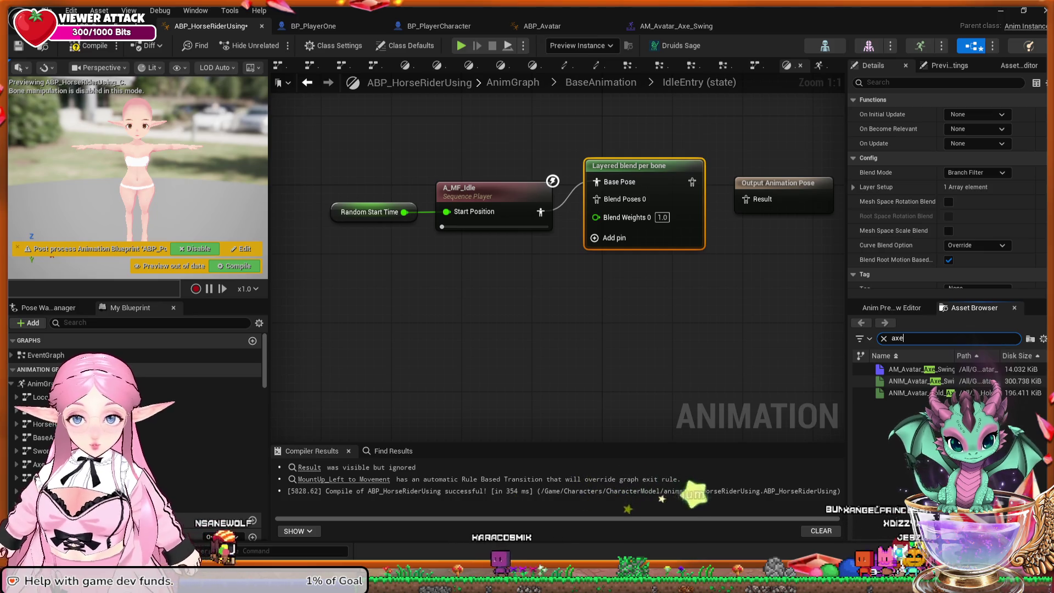
pyautogui.click(922, 381)
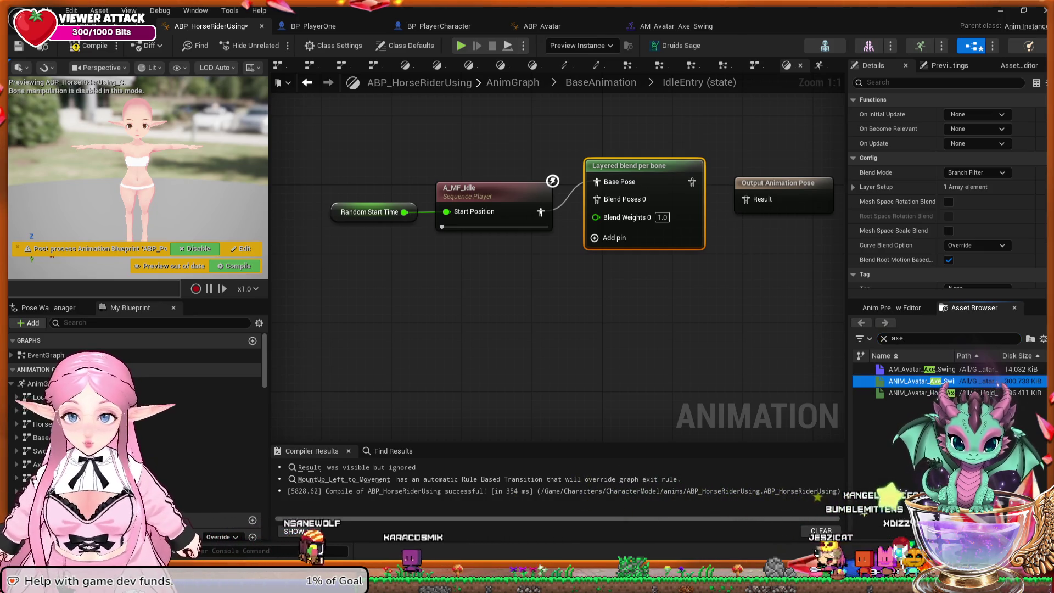
pyautogui.moveTo(922, 381)
pyautogui.mouseDown()
pyautogui.moveTo(501, 302)
pyautogui.moveTo(472, 285)
pyautogui.moveTo(479, 277)
pyautogui.mouseUp()
pyautogui.moveTo(531, 302); pyautogui.dragTo(596, 199)
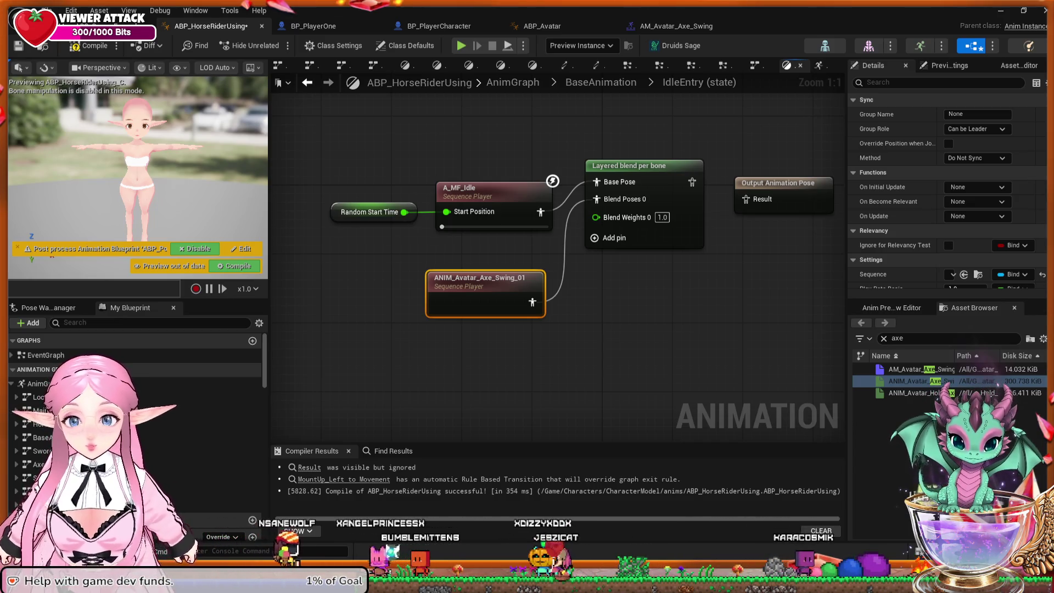
# Shift Output Animation Pose further right of the Layered blend per bone node.
pyautogui.moveTo(692, 332); pyautogui.dragTo(555, 322)
pyautogui.moveTo(631, 173); pyautogui.dragTo(753, 155)
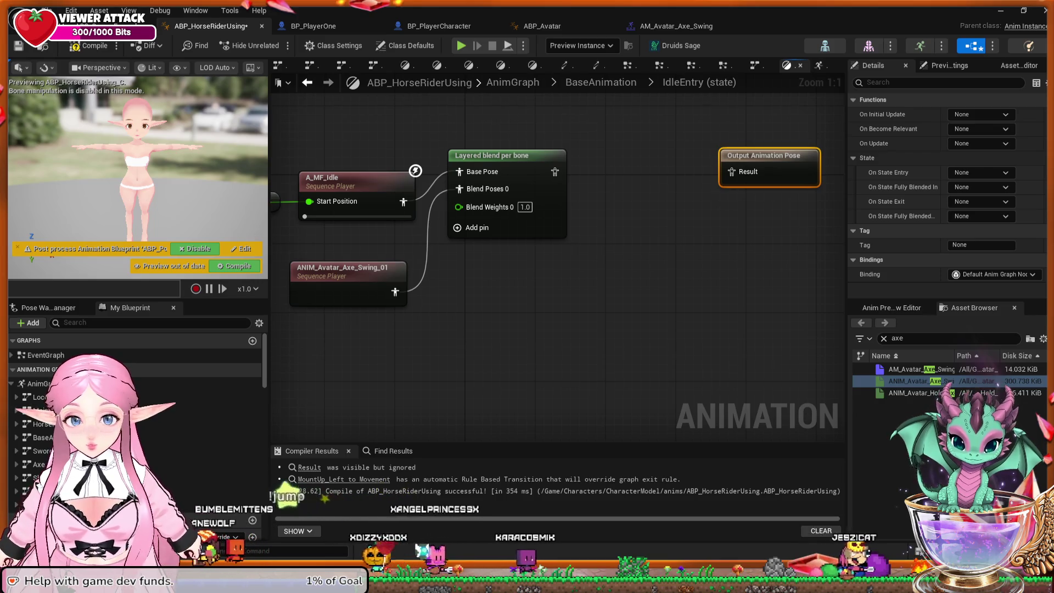
pyautogui.click(494, 155)
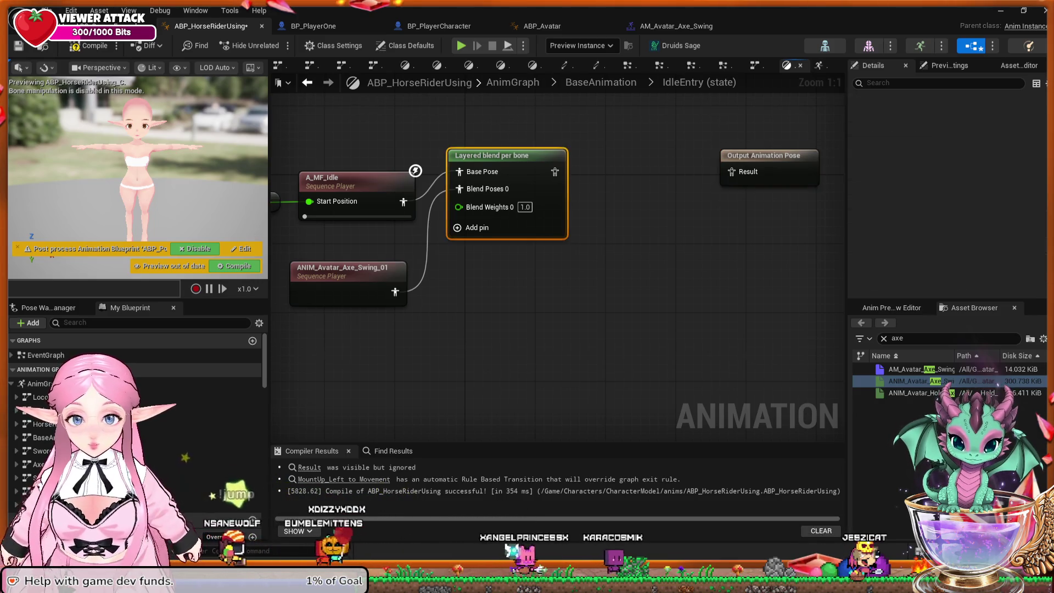
# Duplicate the Layered blend per bone beside the output and chain the first blend into its Base Pose.
pyautogui.hotkey('ctrl', 'd')
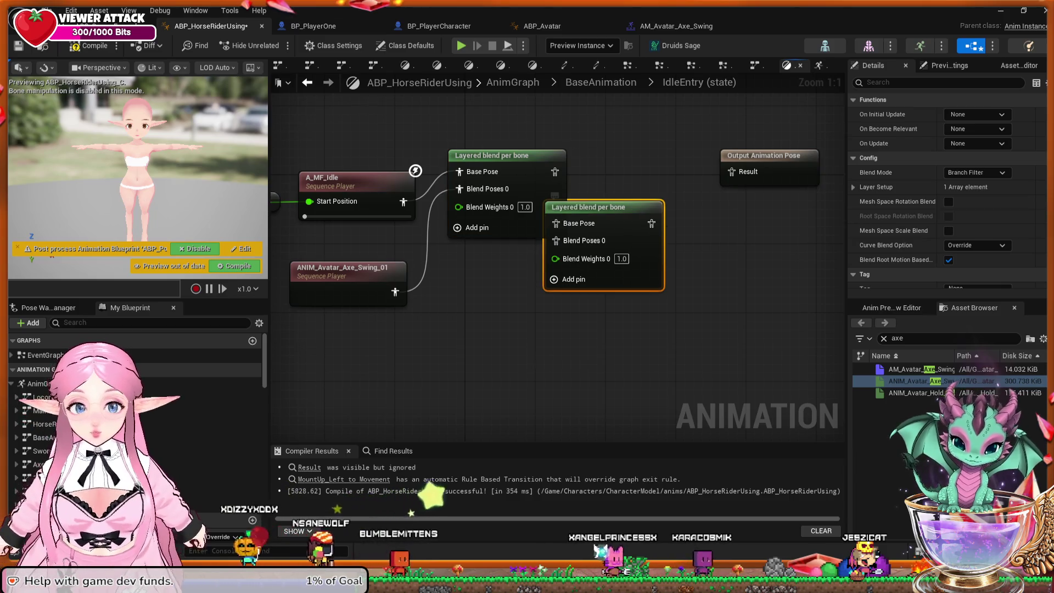
pyautogui.moveTo(604, 207); pyautogui.dragTo(647, 156)
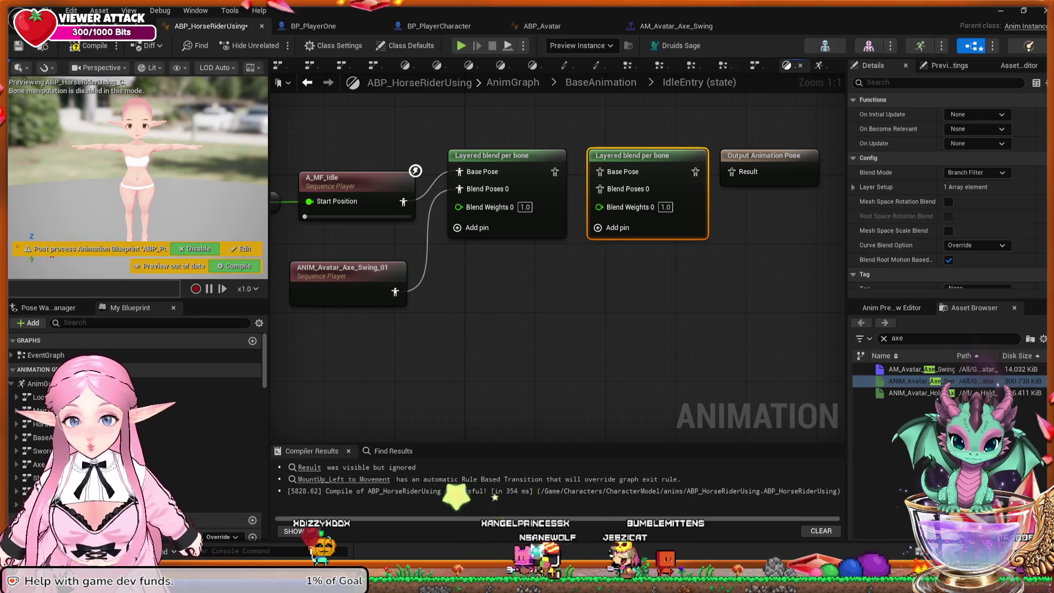
pyautogui.moveTo(600, 172); pyautogui.dragTo(555, 172)
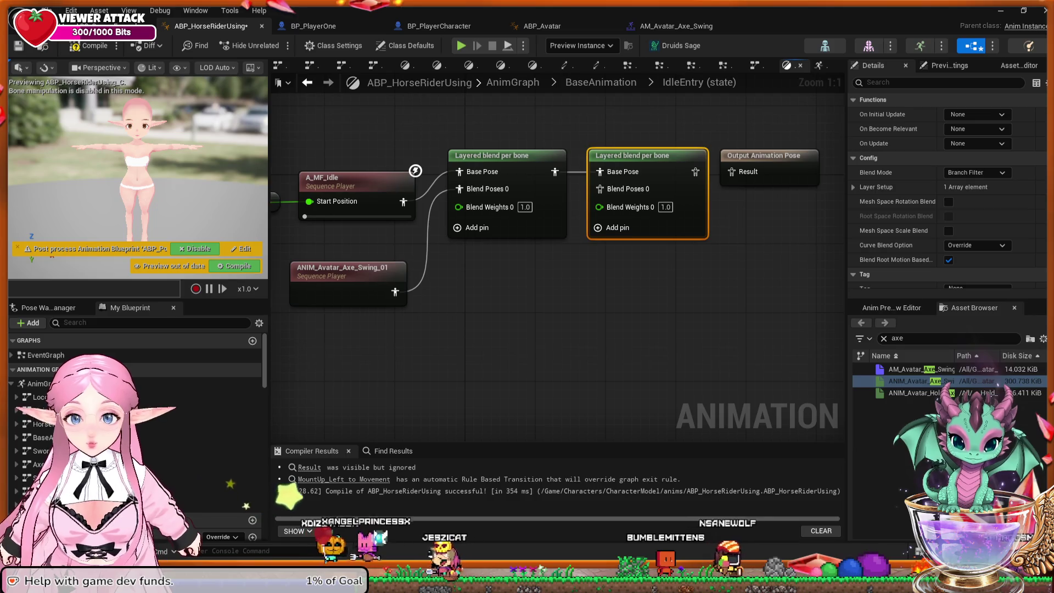
# Copy the A_MF_Idle sequence player and paste a duplicate into the graph.
pyautogui.click(340, 181)
pyautogui.moveTo(478, 263); pyautogui.dragTo(537, 276)
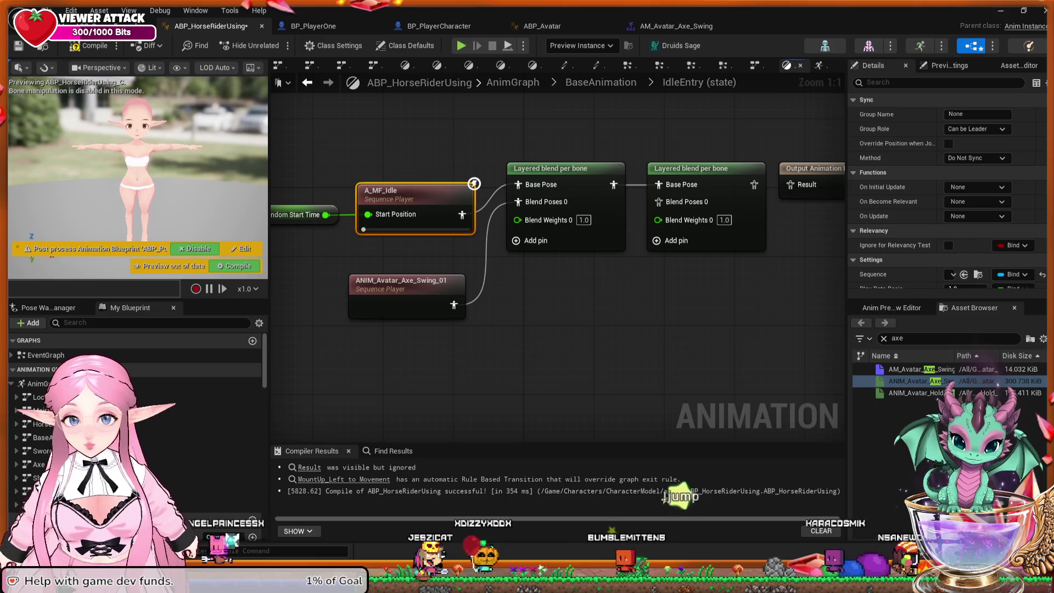
pyautogui.click(537, 276)
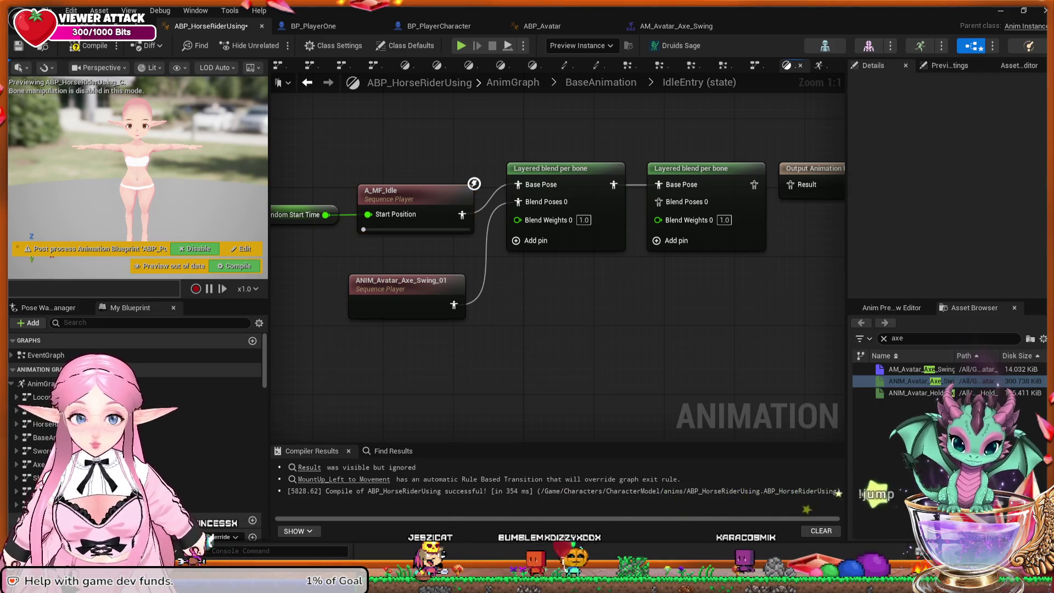
pyautogui.hotkey('ctrl', 'v')
# Place the pasted A_MF_Idle below the blends, feed it into the second blend's Blend Poses 0, and pull a Result wire.
pyautogui.moveTo(599, 327); pyautogui.dragTo(555, 310)
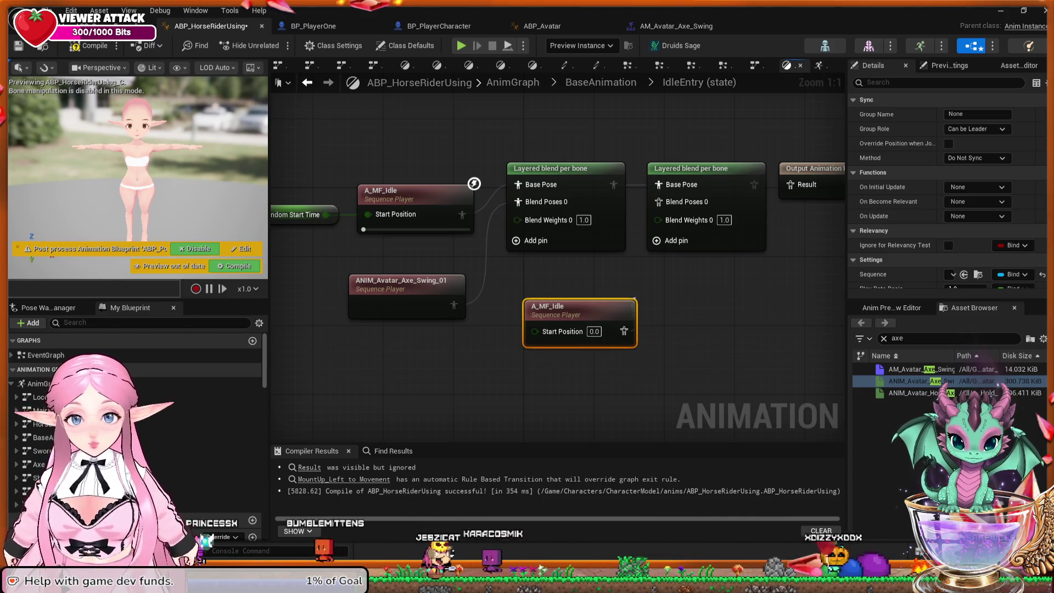
pyautogui.moveTo(687, 313); pyautogui.dragTo(649, 242)
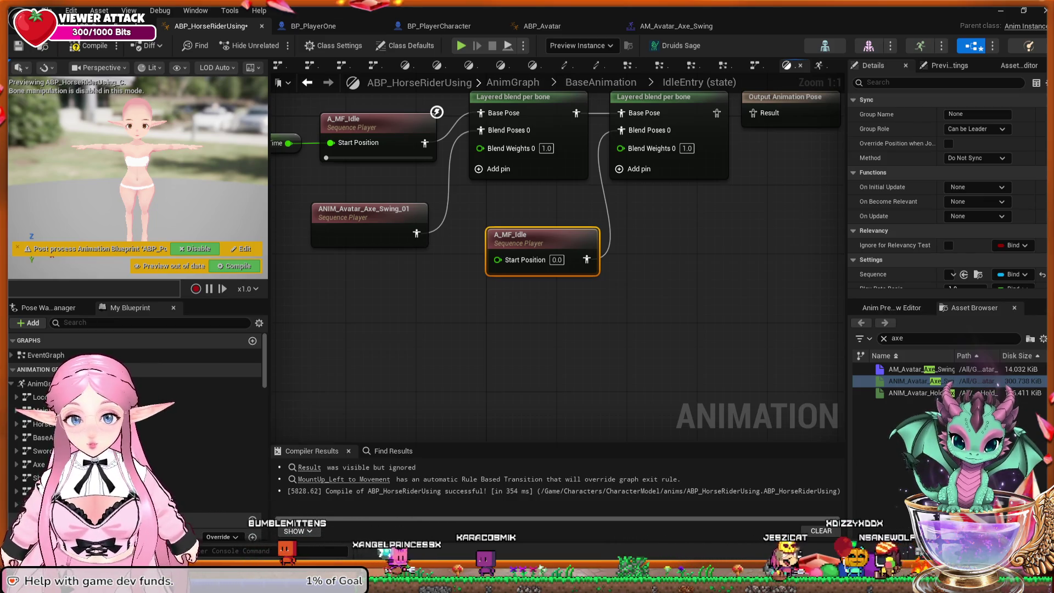
pyautogui.scroll(-1, 632, 284)
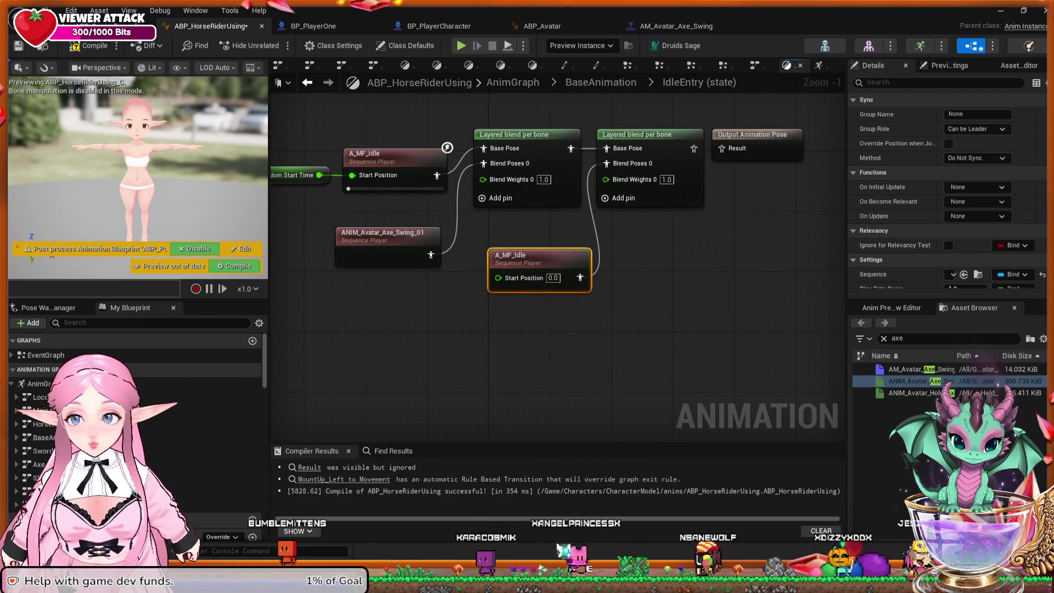
pyautogui.scroll(-1, 620, 247)
pyautogui.moveTo(613, 251); pyautogui.dragTo(612, 251)
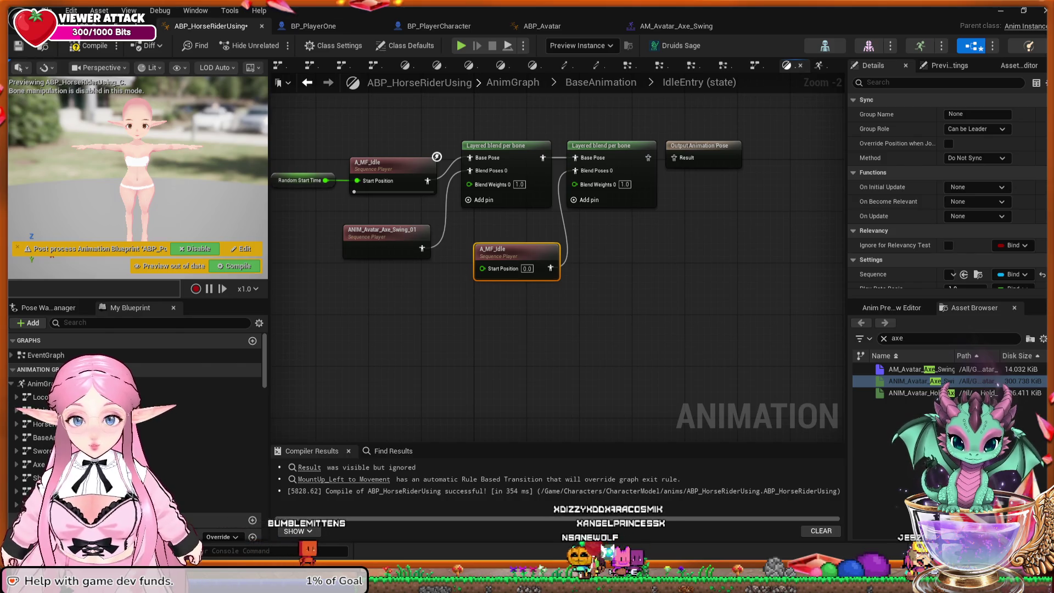
pyautogui.moveTo(674, 158)
pyautogui.mouseDown()
pyautogui.moveTo(609, 236)
pyautogui.moveTo(625, 286)
pyautogui.mouseUp()
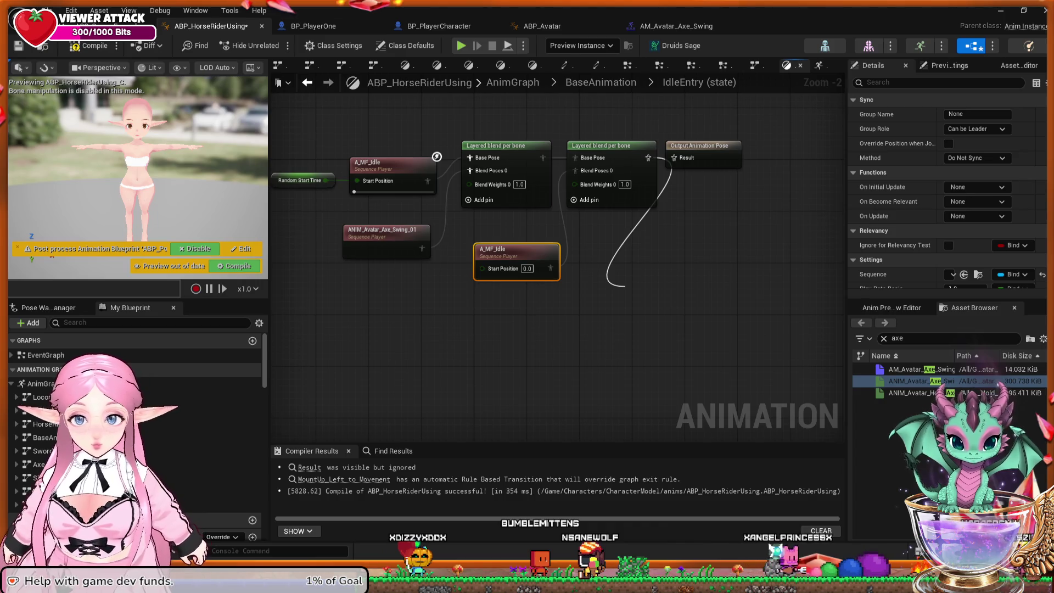
# Add a Blend Poses by bool node on the Result wire and move it down-right.
pyautogui.press('Return')
pyautogui.moveTo(627, 279); pyautogui.dragTo(680, 311)
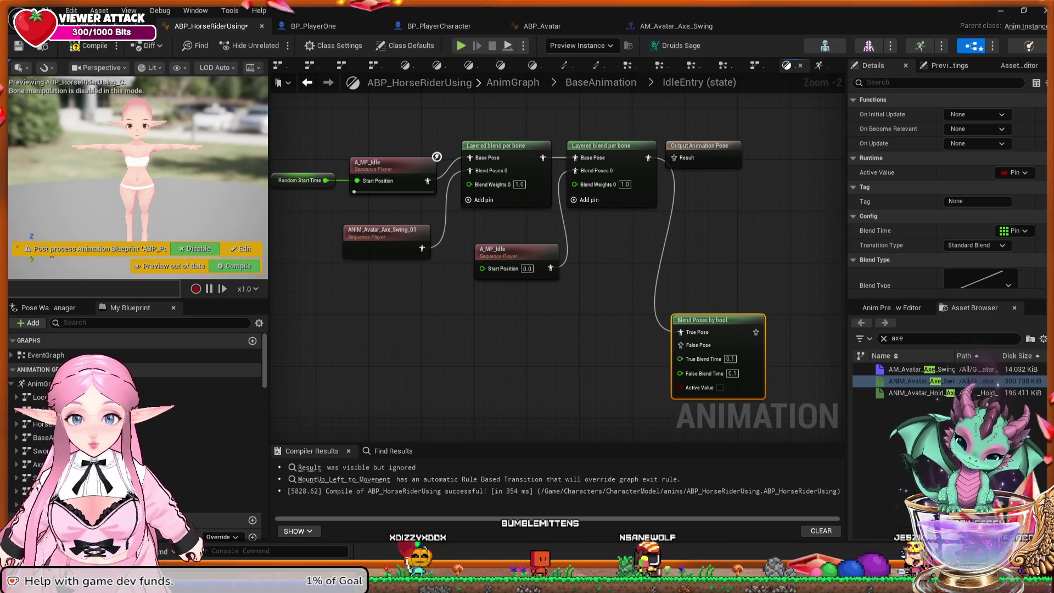